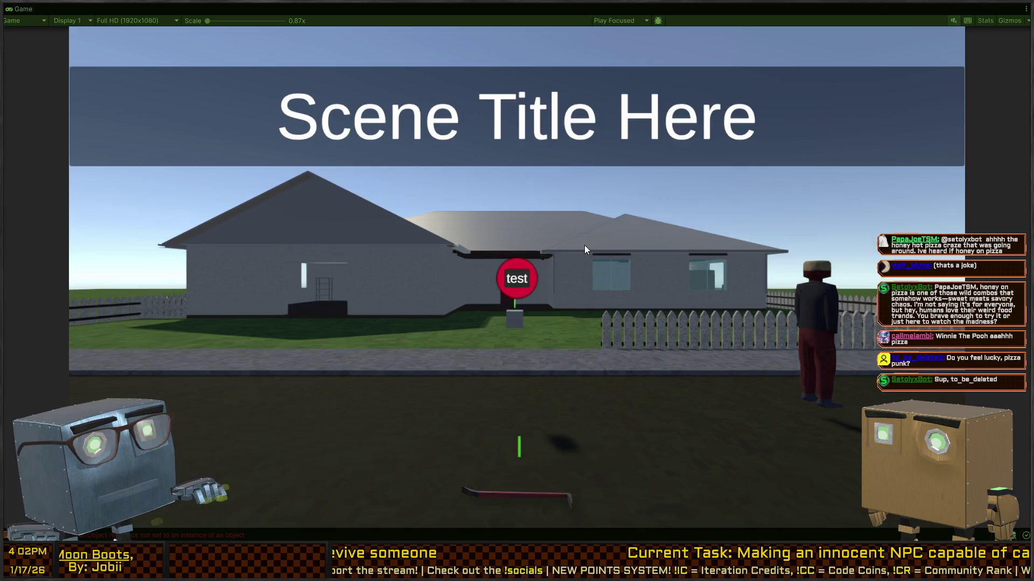
Restore the editor layout and move the Innocent NPC further along the road.
{"action": "key", "text": "shift+space"}
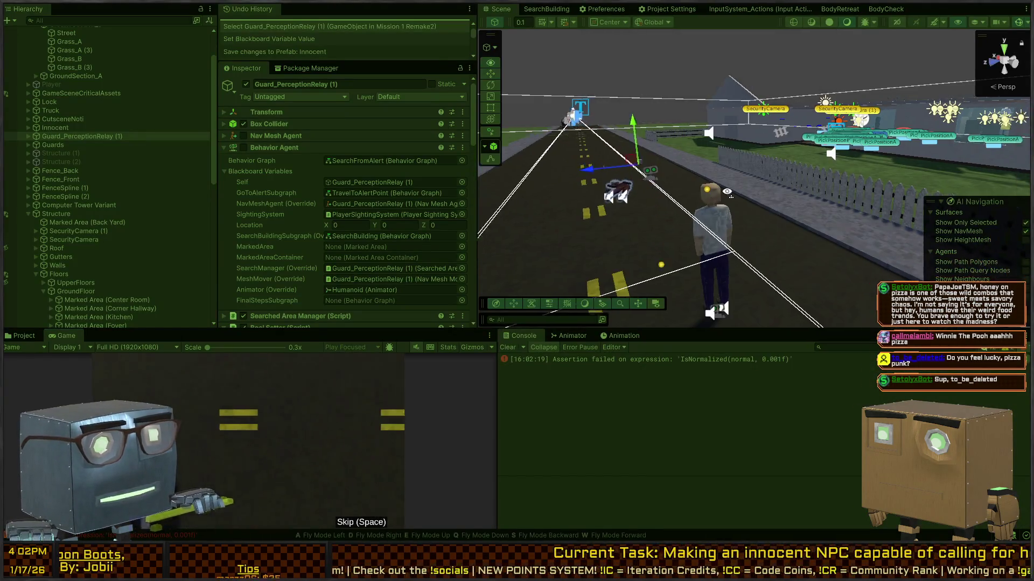
{"action": "left_click", "coordinate": [792, 238]}
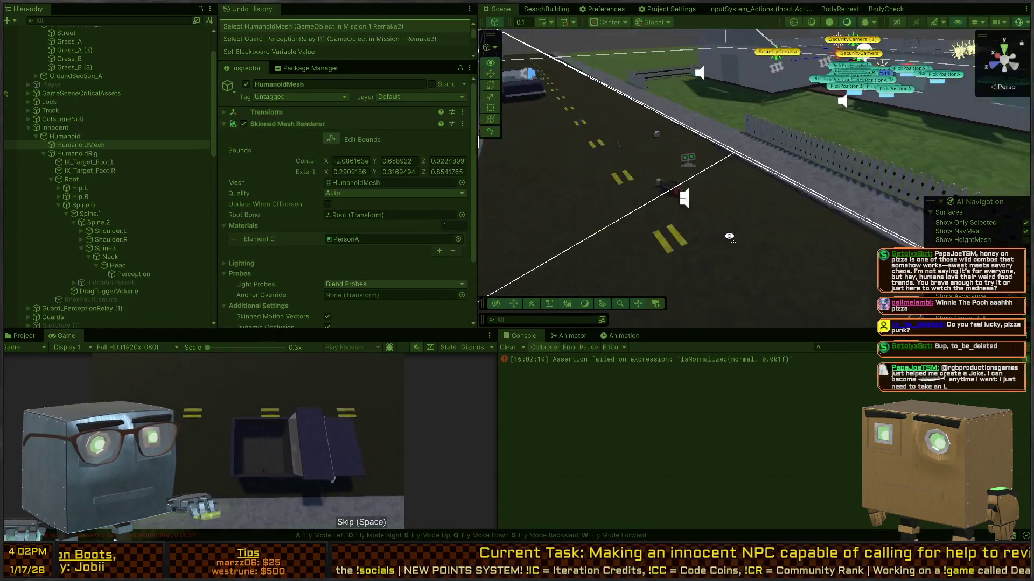
{"action": "left_click", "coordinate": [72, 128]}
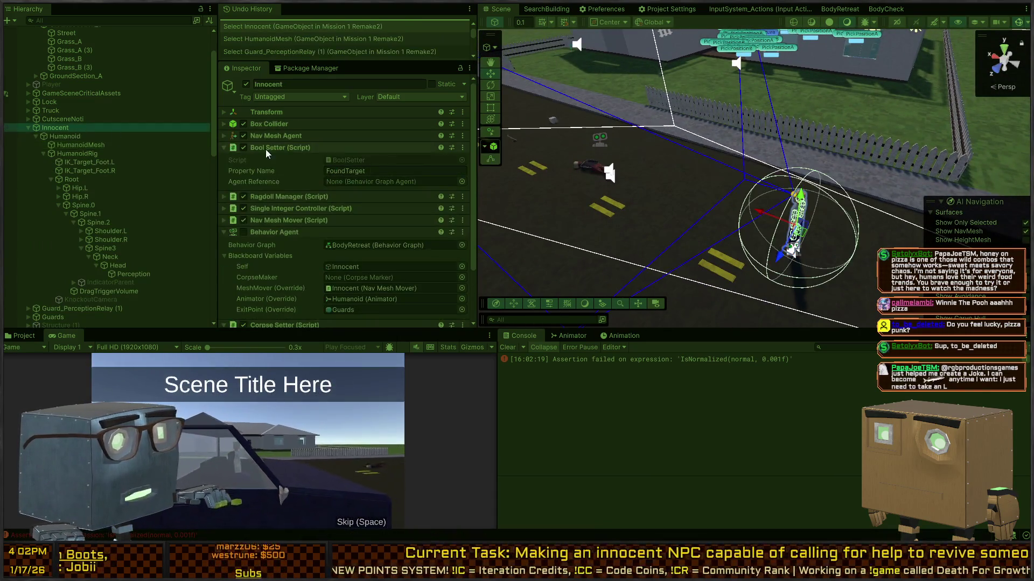
{"action": "left_click", "coordinate": [243, 136]}
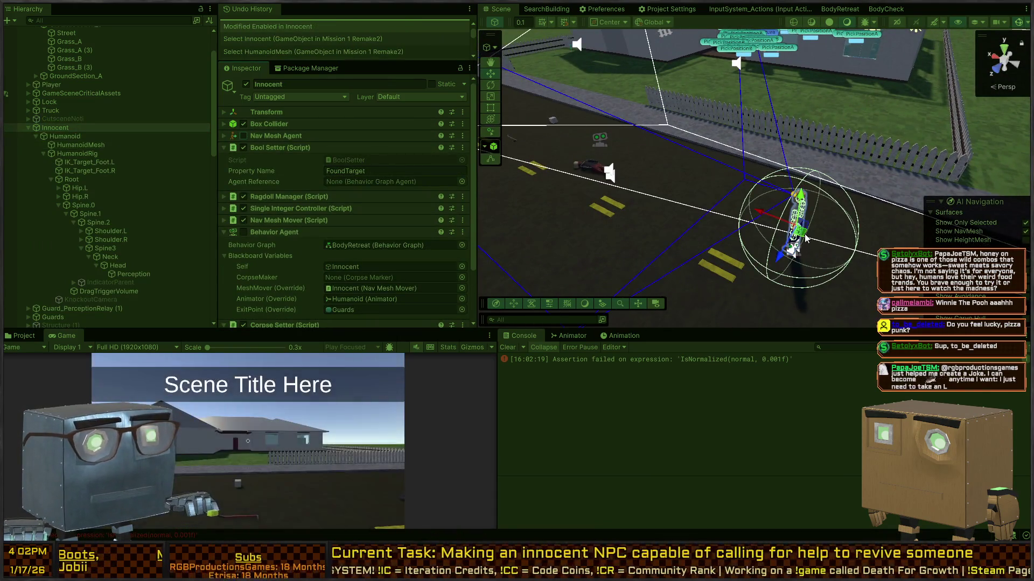
{"action": "mouse_move", "coordinate": [791, 241]}
{"action": "left_mouse_down"}
{"action": "mouse_move", "coordinate": [732, 237]}
{"action": "mouse_move", "coordinate": [625, 164]}
{"action": "left_mouse_up"}
{"action": "right_click", "coordinate": [735, 178]}
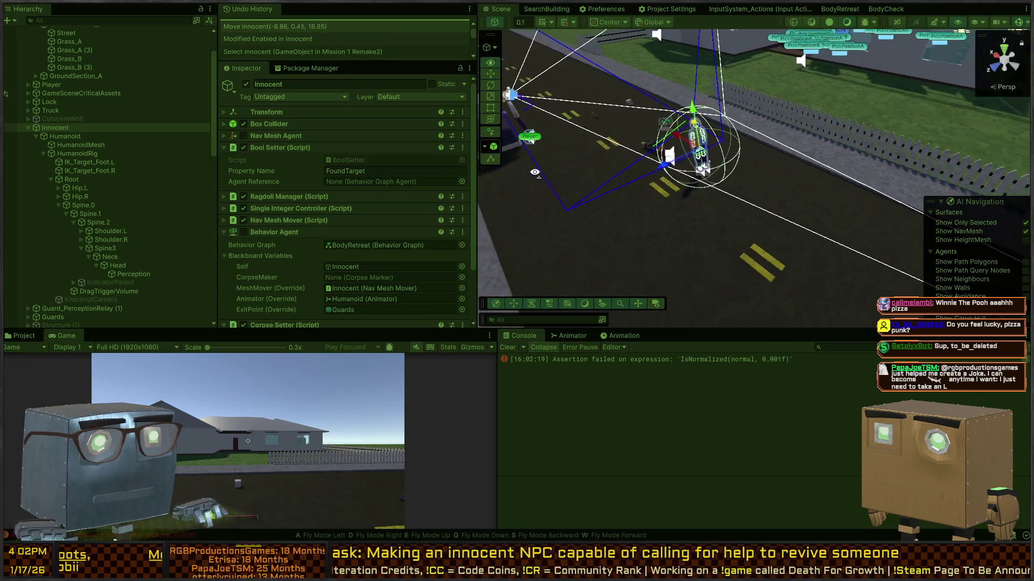
{"action": "left_click_drag", "start_coordinate": [735, 178], "coordinate": [702, 385]}
Open the NullReferenceException's failing line in Perceiver.cs, then return to Unity.
{"action": "left_click", "coordinate": [721, 370]}
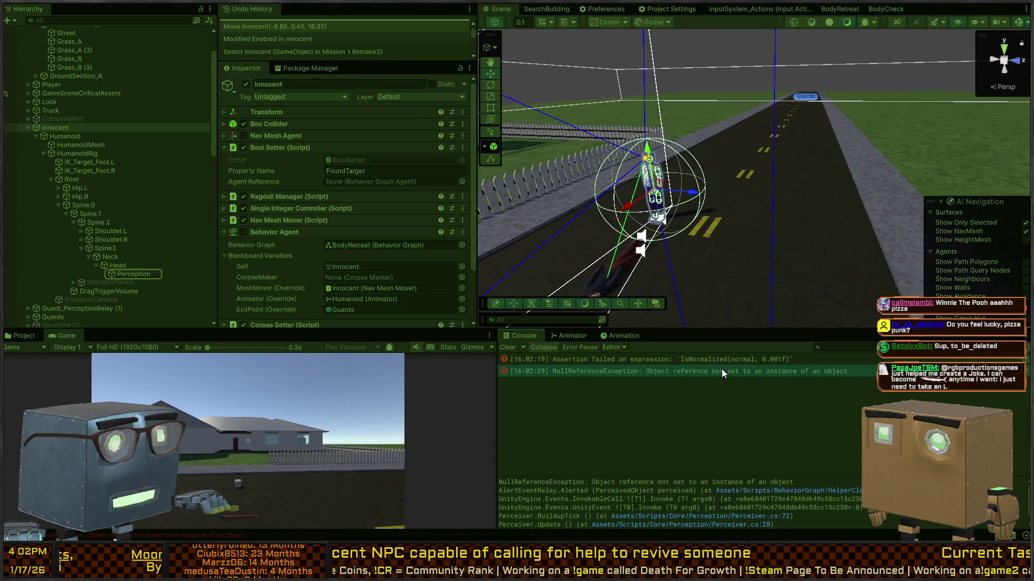
{"action": "double_click", "coordinate": [721, 370]}
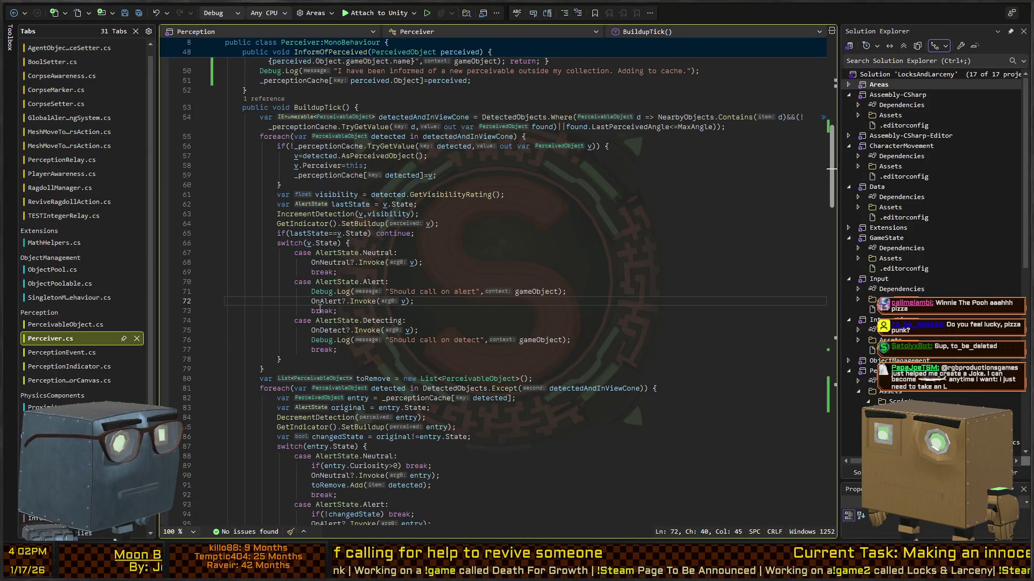
{"action": "key", "text": "alt+Tab"}
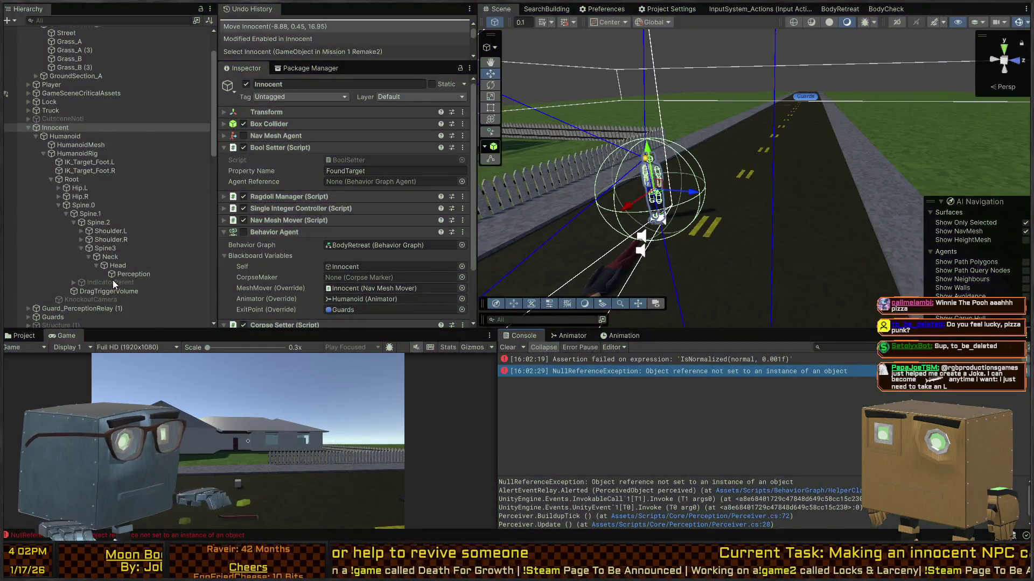
Inspect the Perception object's On Alert target and expand its Alert Event Relay.
{"action": "left_click", "coordinate": [134, 276]}
{"action": "scroll", "coordinate": [323, 193], "scroll_direction": "down", "scroll_amount": 10}
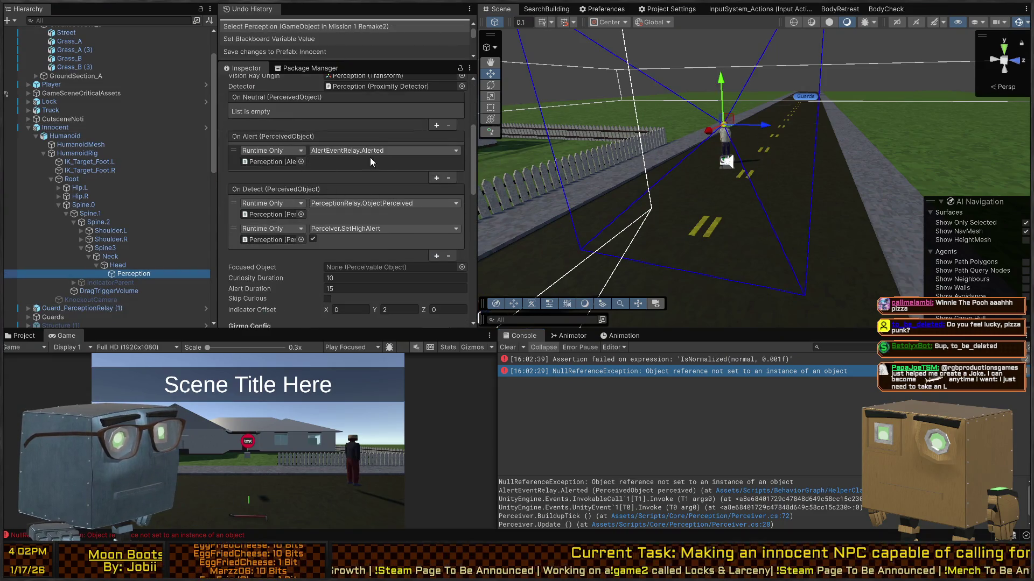
{"action": "left_click", "coordinate": [270, 162]}
{"action": "scroll", "coordinate": [375, 182], "scroll_direction": "down", "scroll_amount": 10}
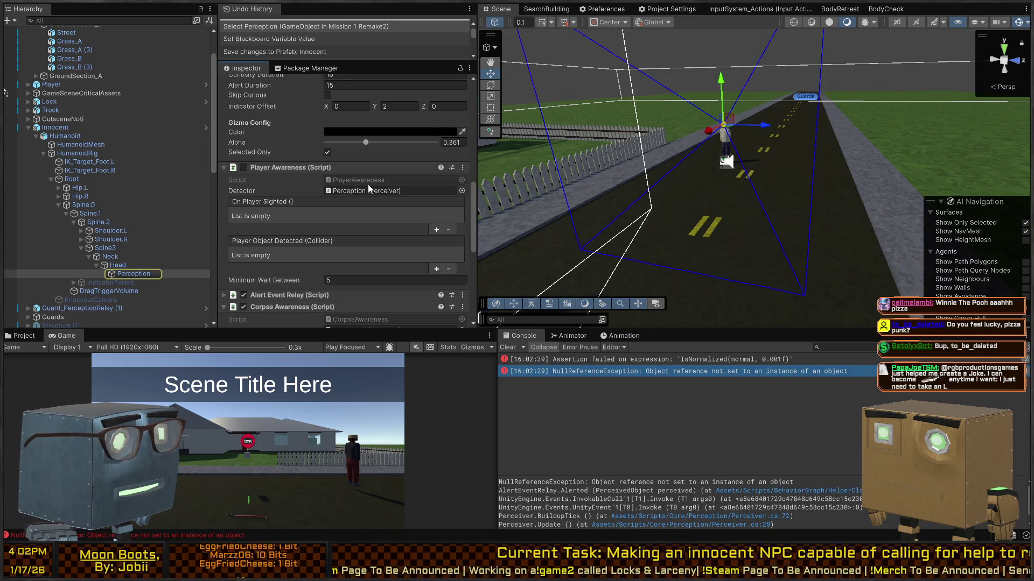
{"action": "scroll", "coordinate": [280, 170], "scroll_direction": "up", "scroll_amount": 5}
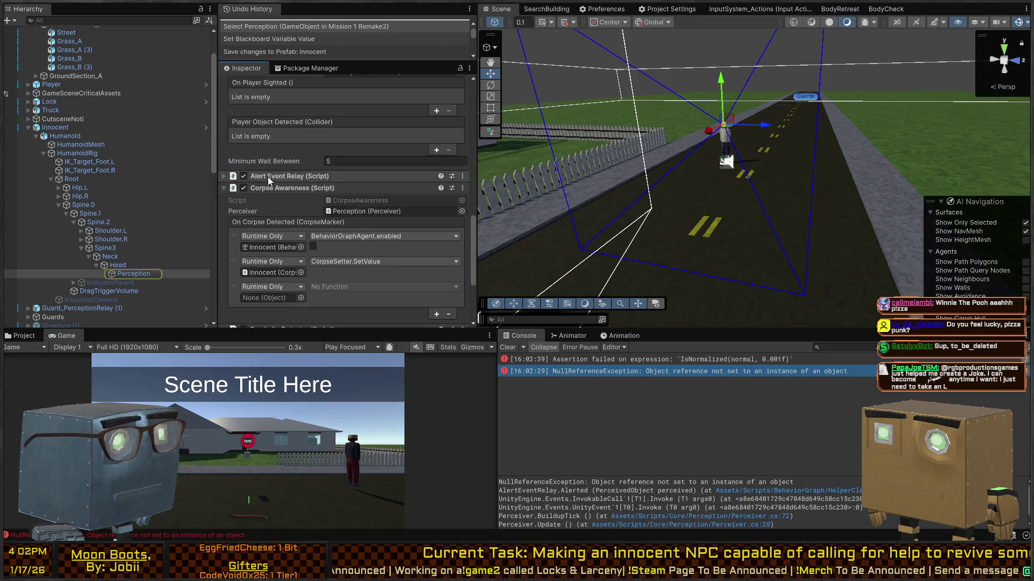
{"action": "left_click", "coordinate": [291, 174]}
{"action": "scroll", "coordinate": [291, 174], "scroll_direction": "down", "scroll_amount": 2}
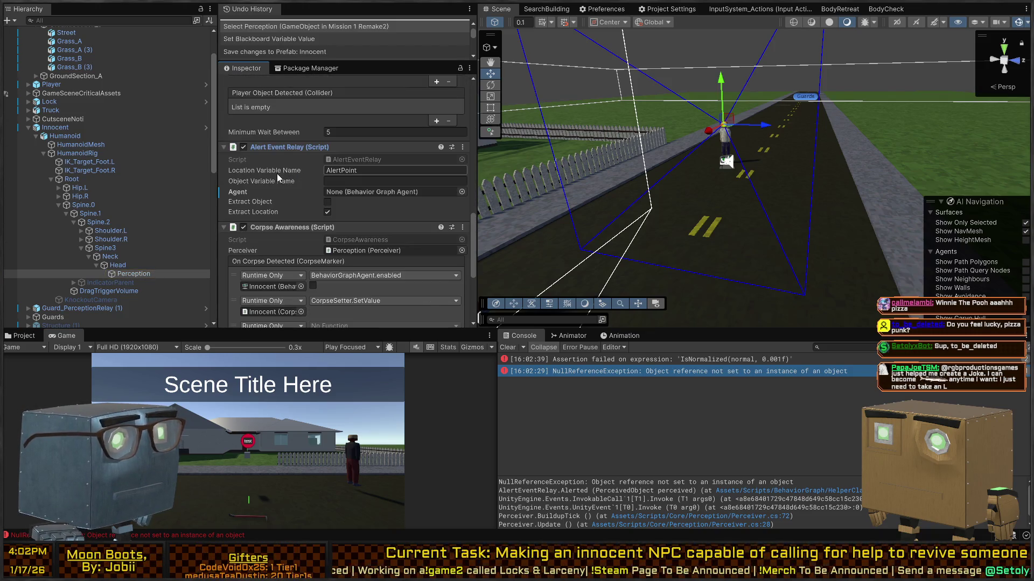
Check the relay's Object Variable Name and open the Innocent prefab in Prefab Mode.
{"action": "left_click", "coordinate": [362, 182]}
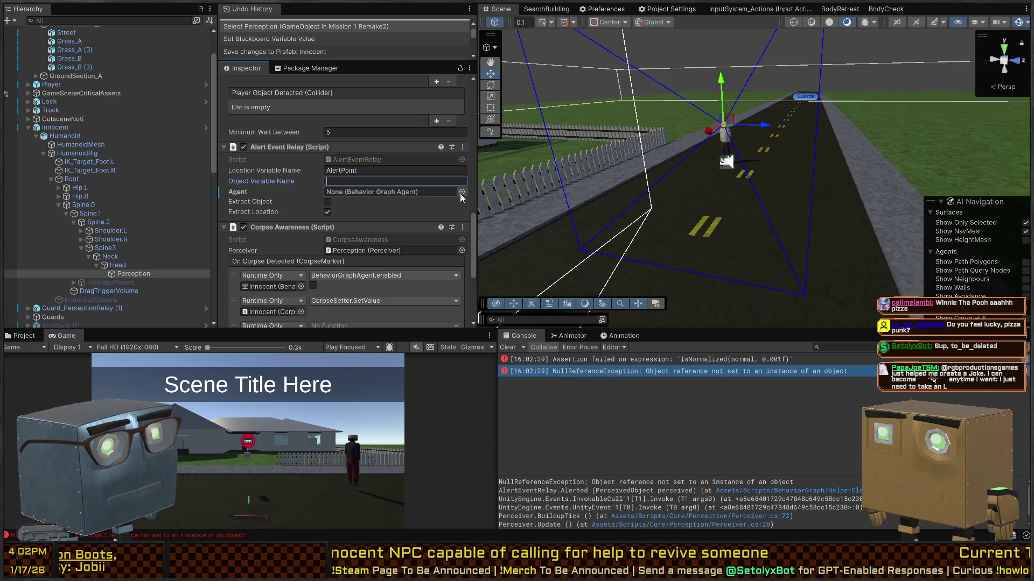
{"action": "scroll", "coordinate": [304, 213], "scroll_direction": "down", "scroll_amount": 5}
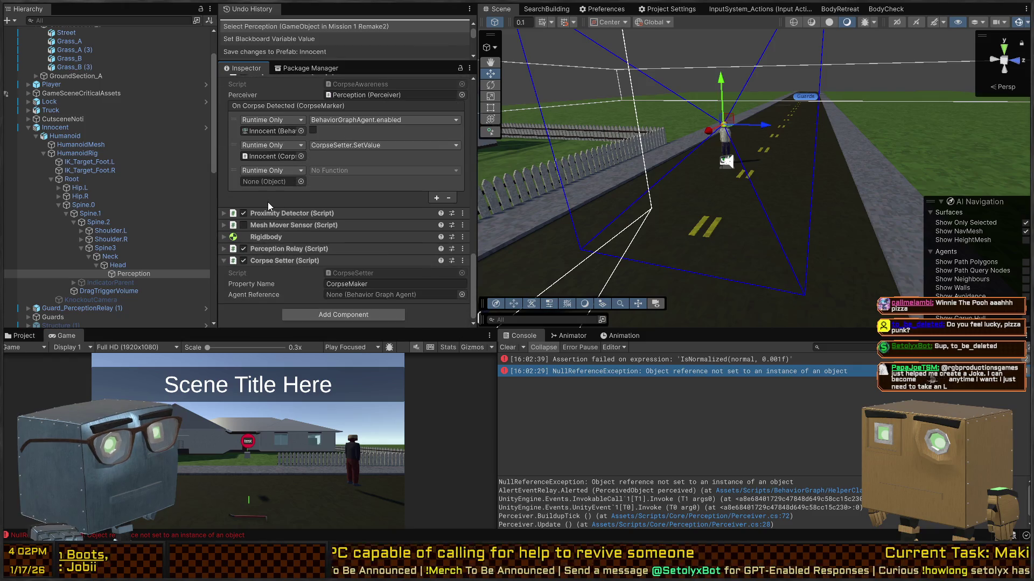
{"action": "scroll", "coordinate": [270, 203], "scroll_direction": "up", "scroll_amount": 3}
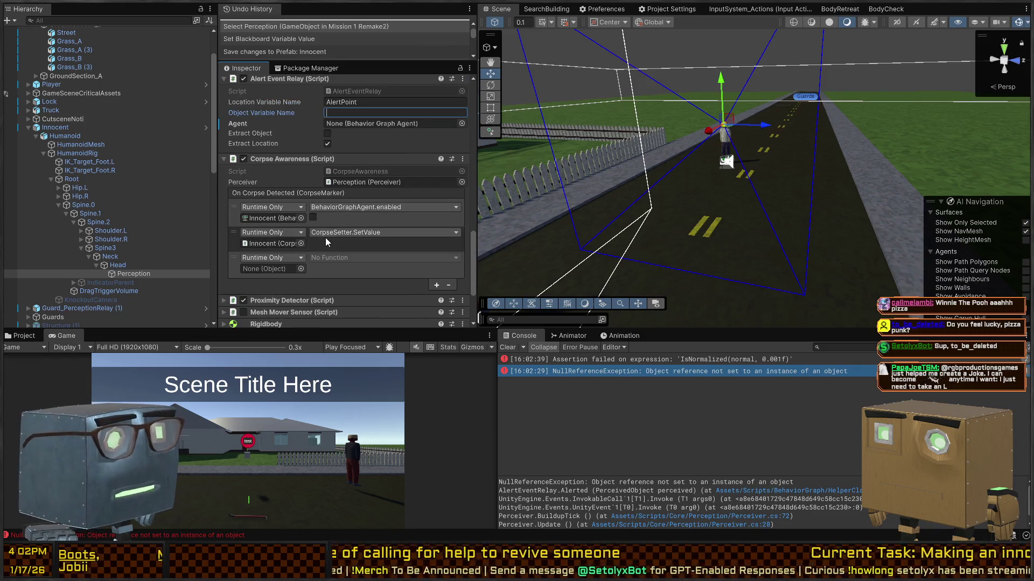
{"action": "left_click", "coordinate": [203, 130]}
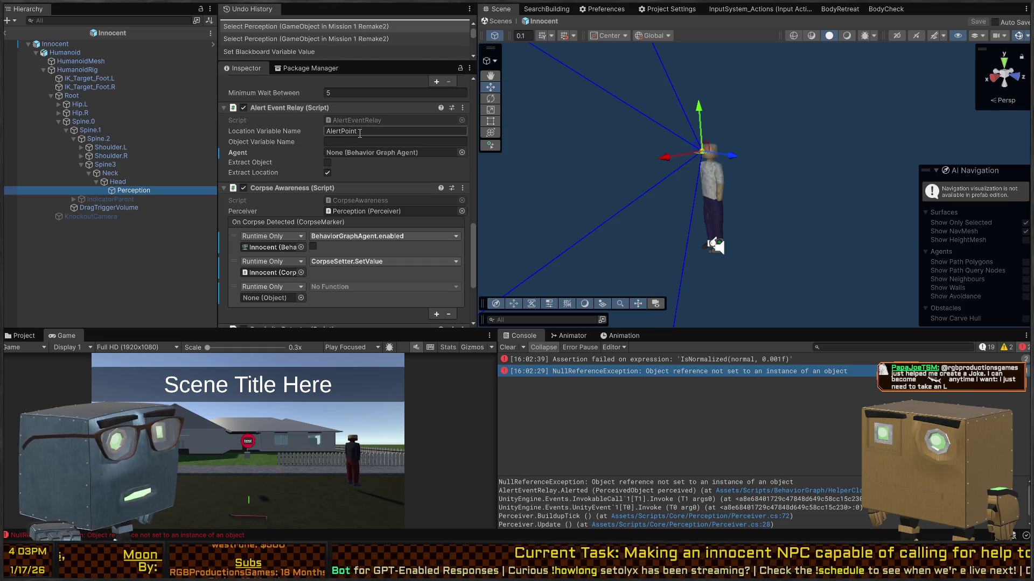
Bring up AlertEventRelay.cs, whose Alerted method calls Agent.SetVariableValue.
{"action": "left_click", "coordinate": [373, 118]}
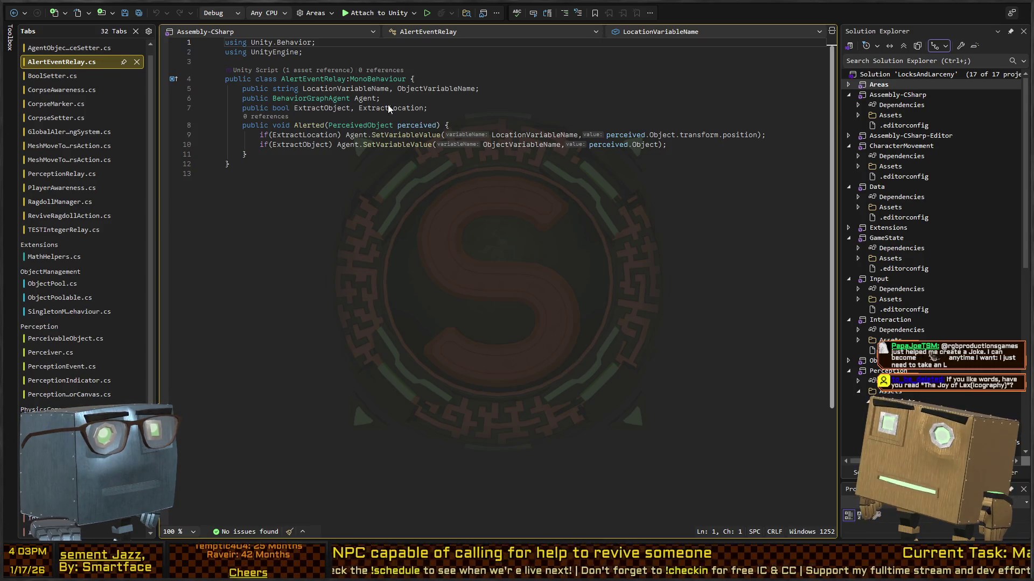
Review the alert call at Perceiver.cs line 72, then the AlertEventRelay and PerceptionRelay scripts.
{"action": "left_click", "coordinate": [14, 15]}
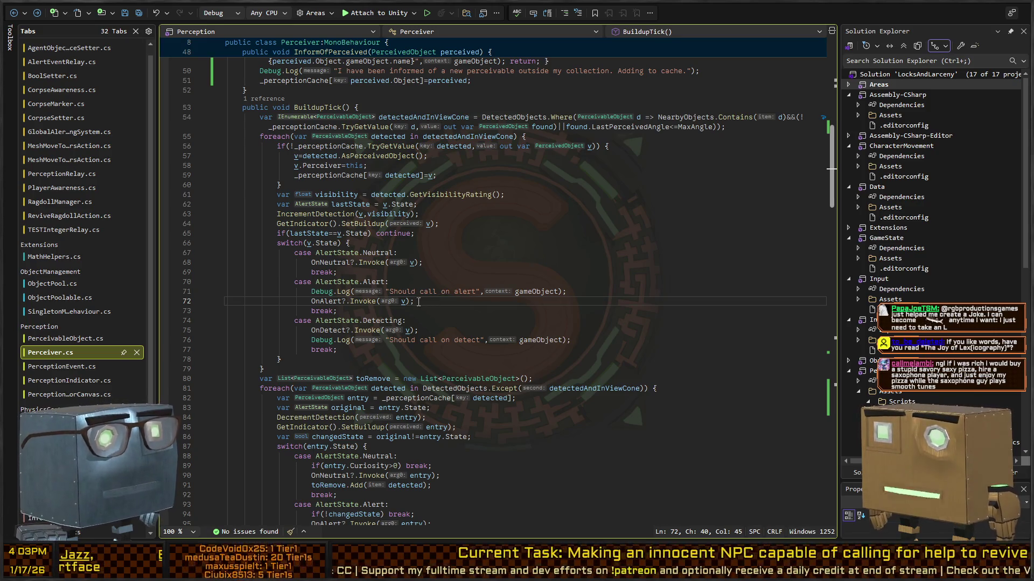
{"action": "key", "text": "ctrl+Tab"}
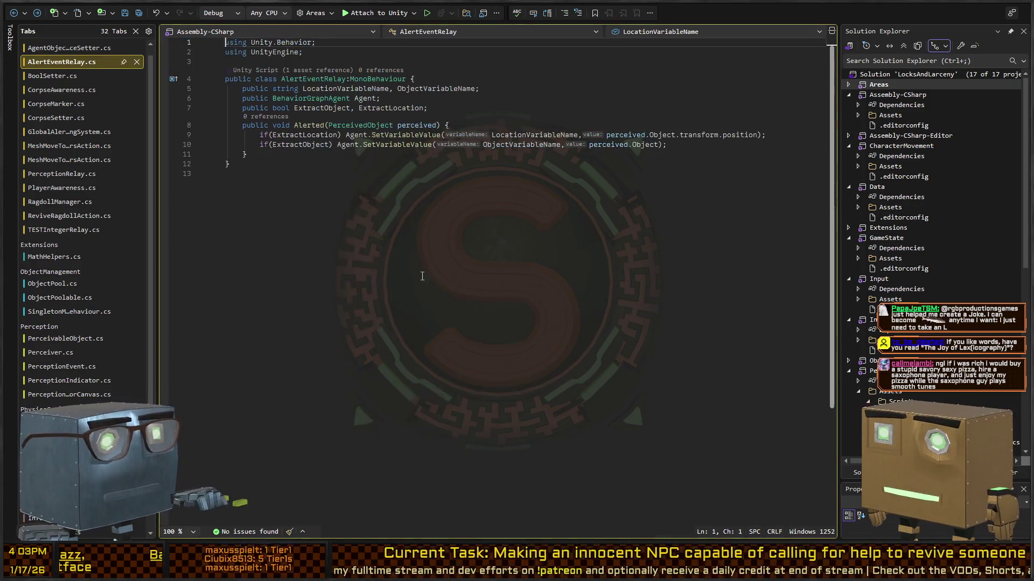
{"action": "key", "text": "ctrl+Tab"}
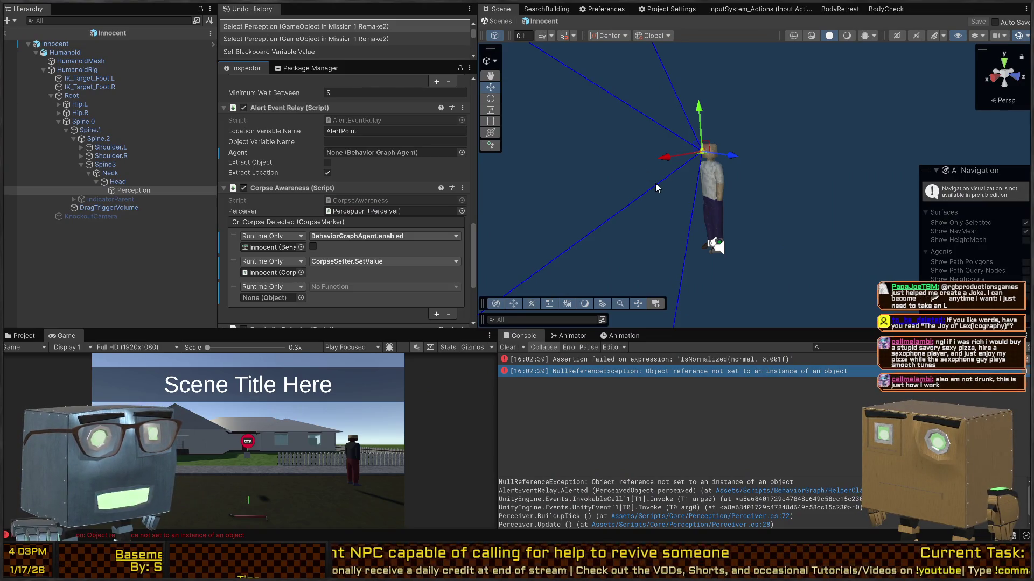
{"action": "mouse_move", "coordinate": [649, 186]}
{"action": "left_mouse_down"}
{"action": "mouse_move", "coordinate": [626, 160]}
{"action": "mouse_move", "coordinate": [510, 176]}
{"action": "left_mouse_up"}
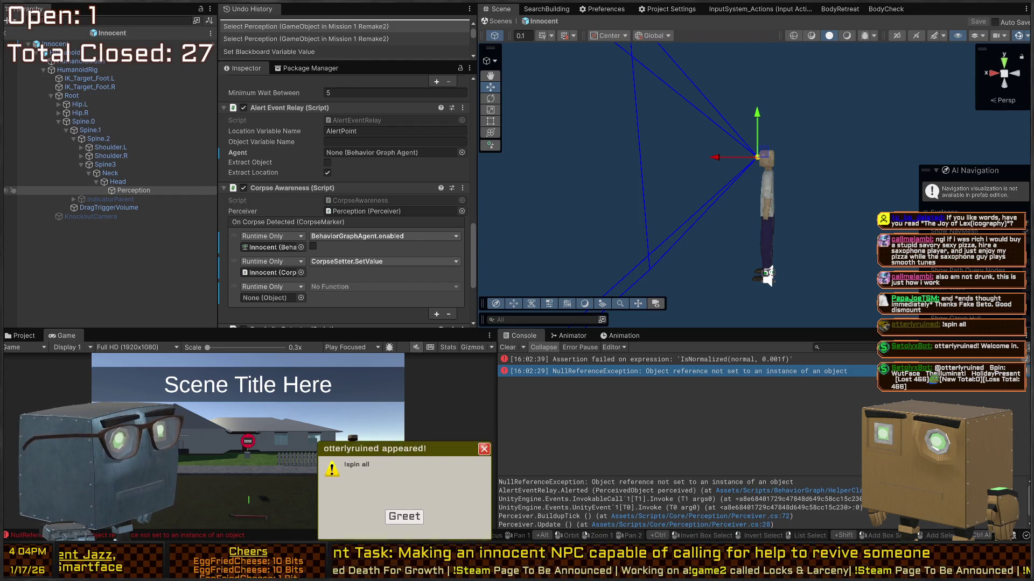
{"action": "left_click", "coordinate": [403, 518]}
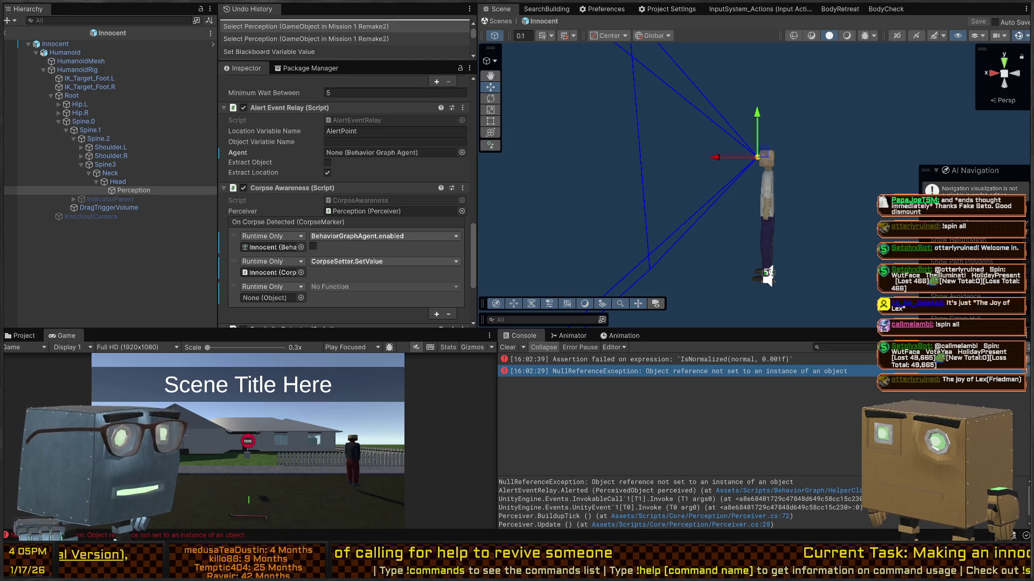
{"action": "left_click_drag", "start_coordinate": [829, 140], "coordinate": [688, 131]}
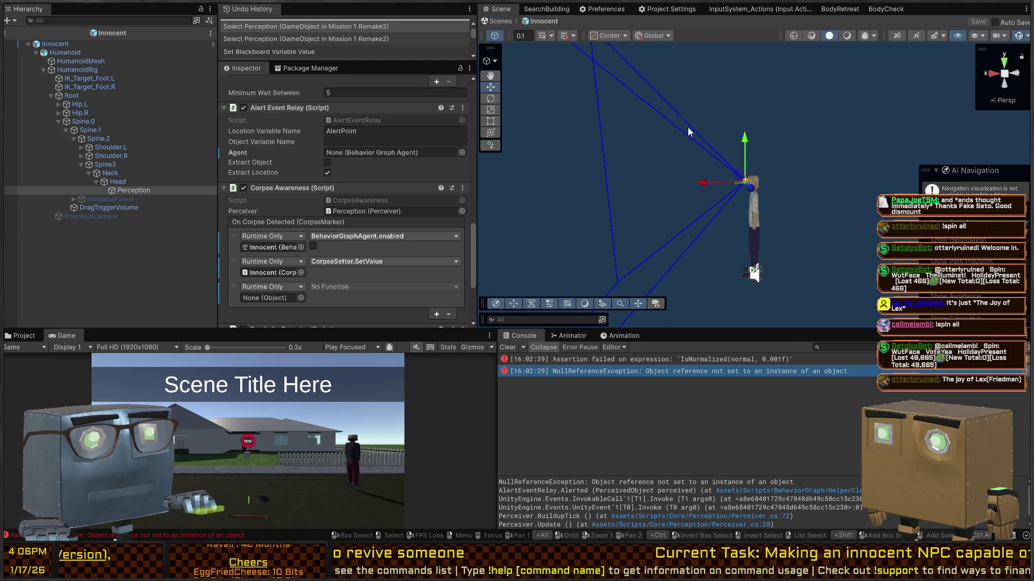
{"action": "scroll", "coordinate": [284, 226], "scroll_direction": "down", "scroll_amount": 3}
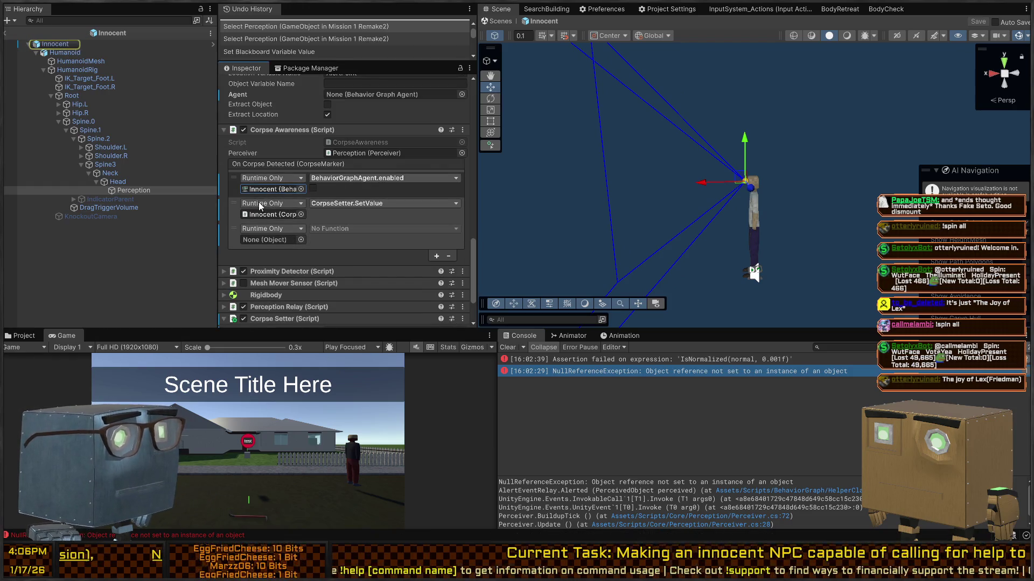
Move CorpseSetter.SetValue above BehaviorGraphAgent.enabled, delete the No Function entry, and save the prefab.
{"action": "left_click", "coordinate": [240, 237]}
{"action": "left_click", "coordinate": [237, 240]}
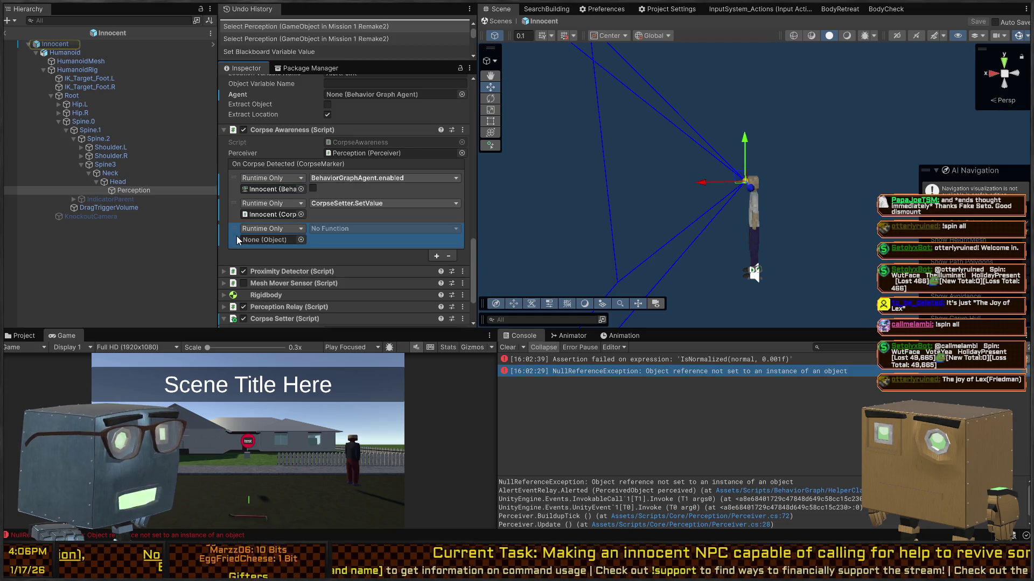
{"action": "left_click", "coordinate": [279, 195]}
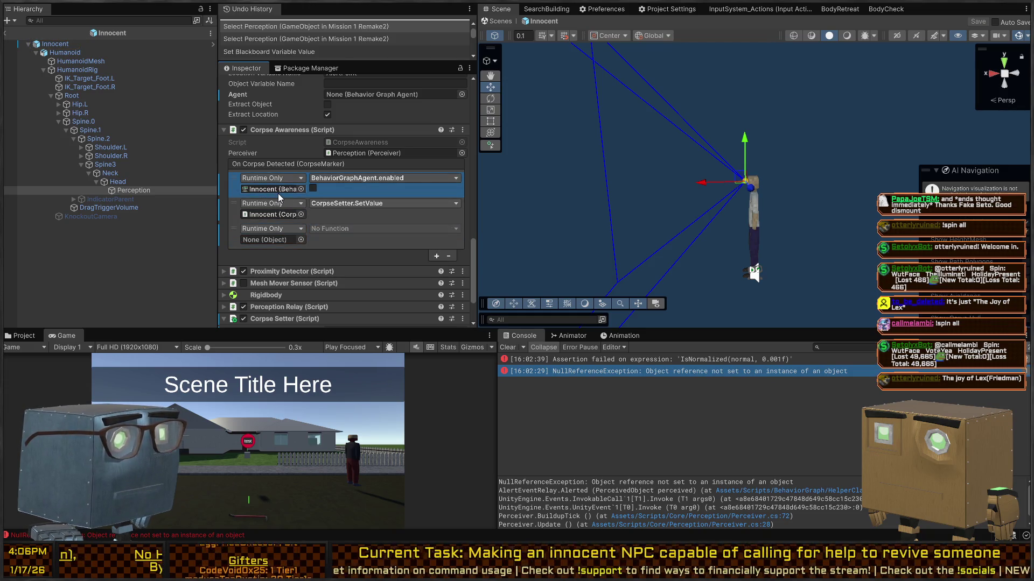
{"action": "left_click", "coordinate": [240, 240]}
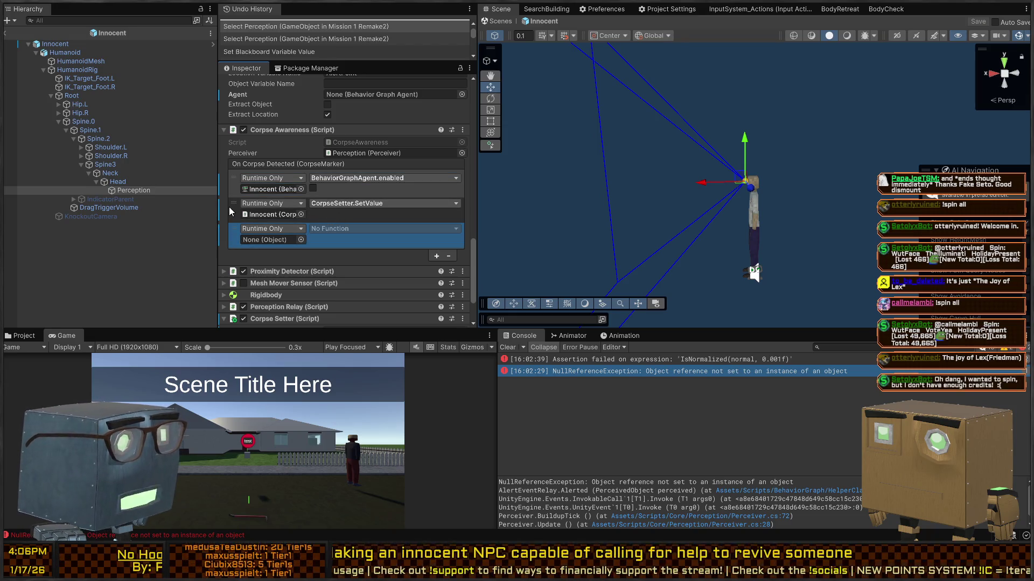
{"action": "left_click_drag", "start_coordinate": [232, 211], "coordinate": [232, 179]}
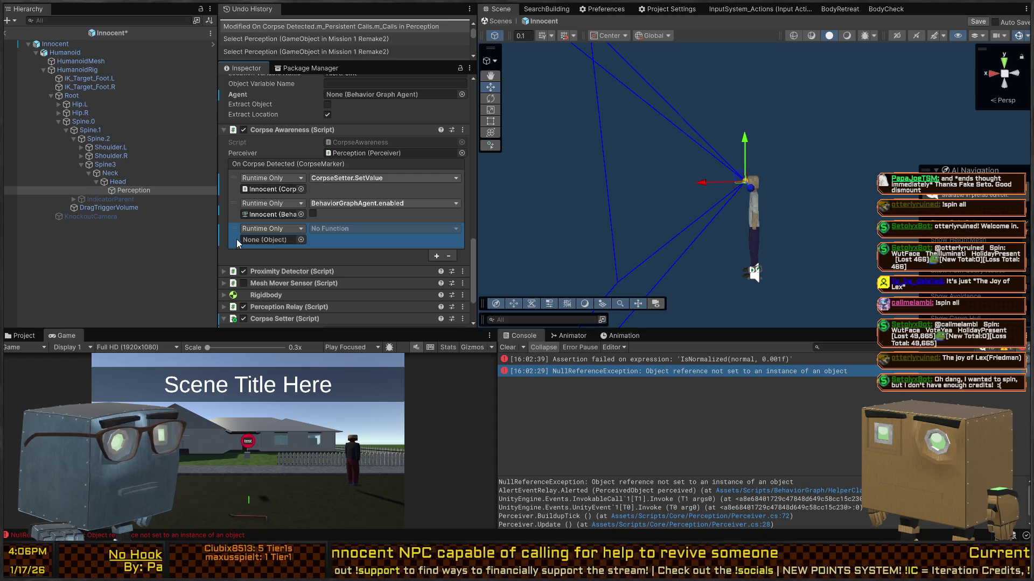
{"action": "left_click", "coordinate": [449, 256]}
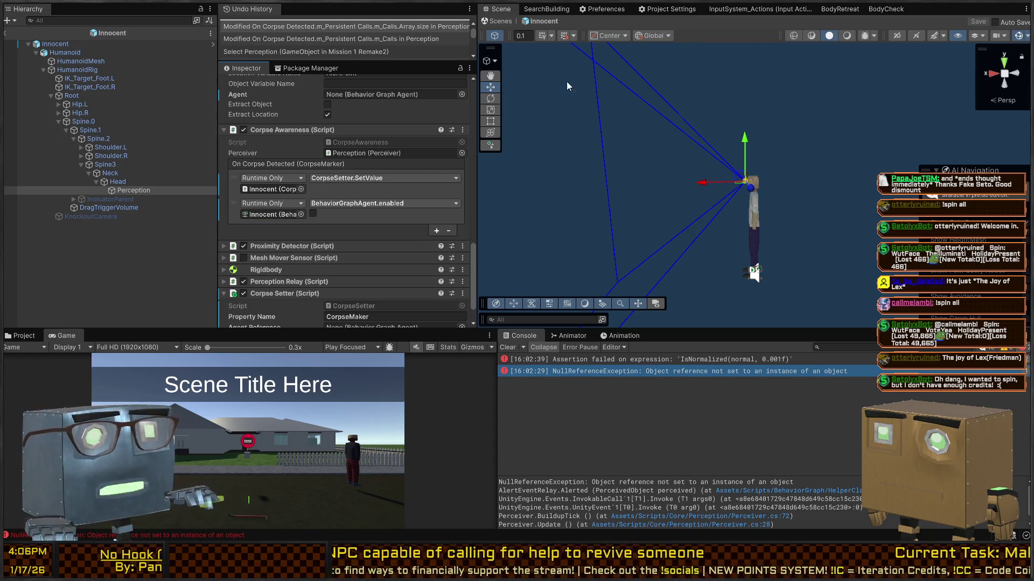
{"action": "left_click", "coordinate": [498, 21]}
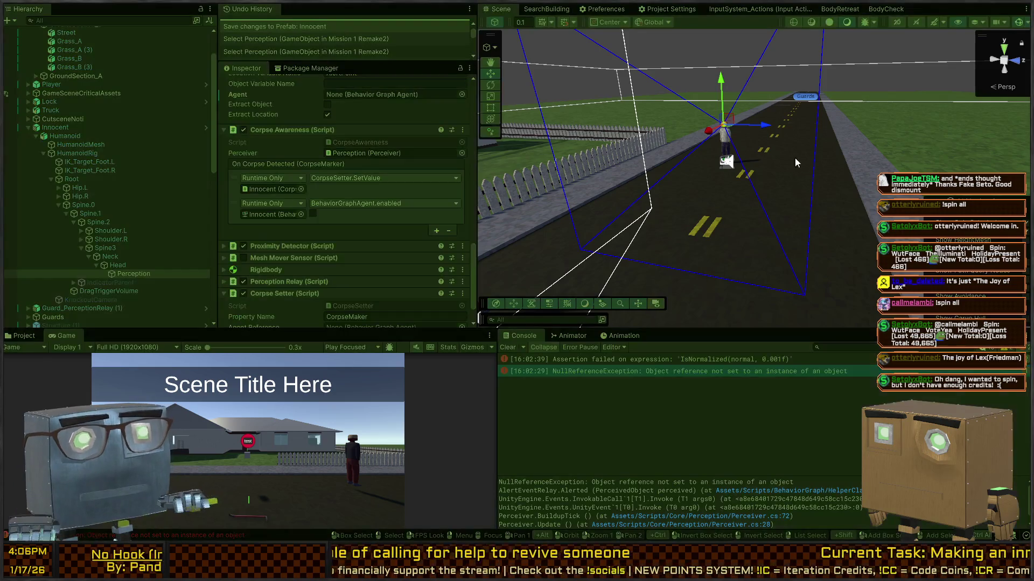
During the play test, select the guard and the Innocent NPC near the fence.
{"action": "left_click", "coordinate": [705, 133]}
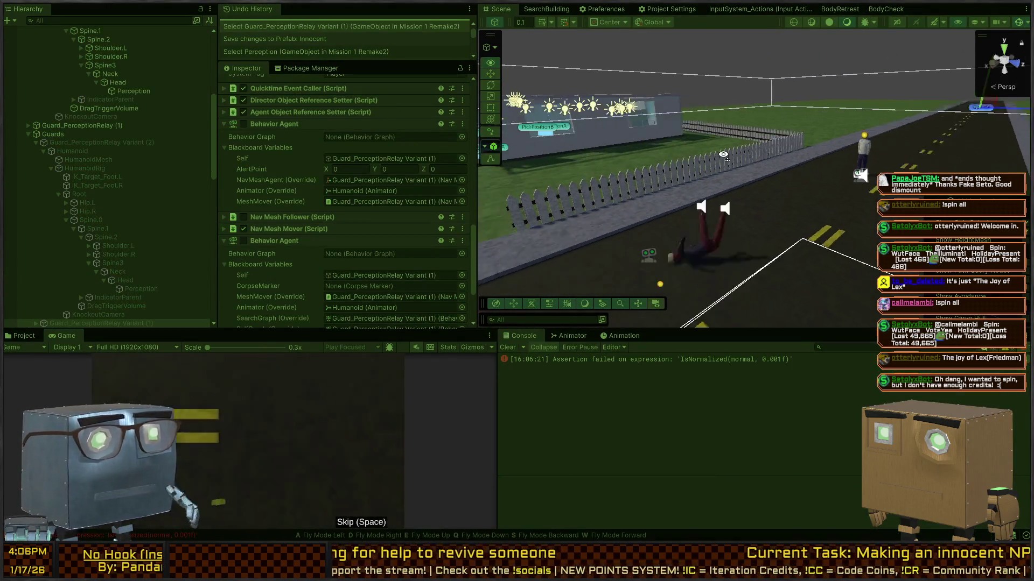
{"action": "left_click_drag", "start_coordinate": [666, 198], "coordinate": [813, 142]}
{"action": "left_click", "coordinate": [850, 143]}
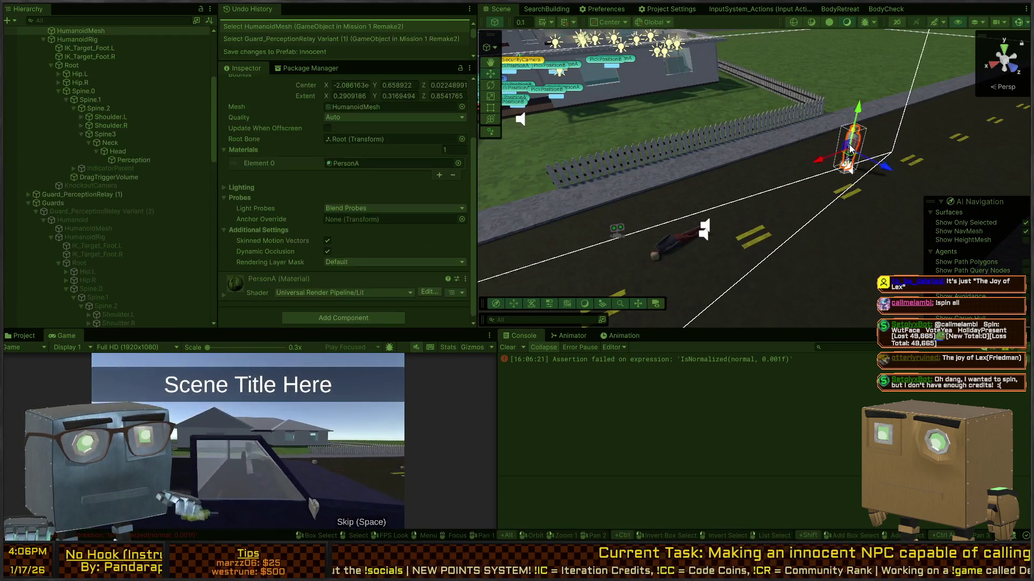
{"action": "left_click", "coordinate": [856, 156]}
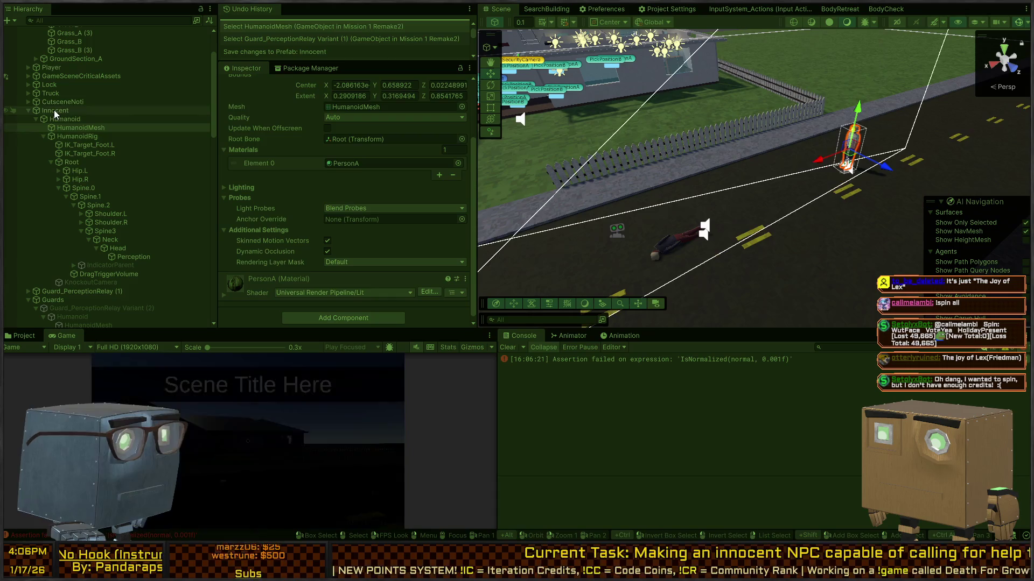
{"action": "left_click_drag", "start_coordinate": [860, 161], "coordinate": [813, 166]}
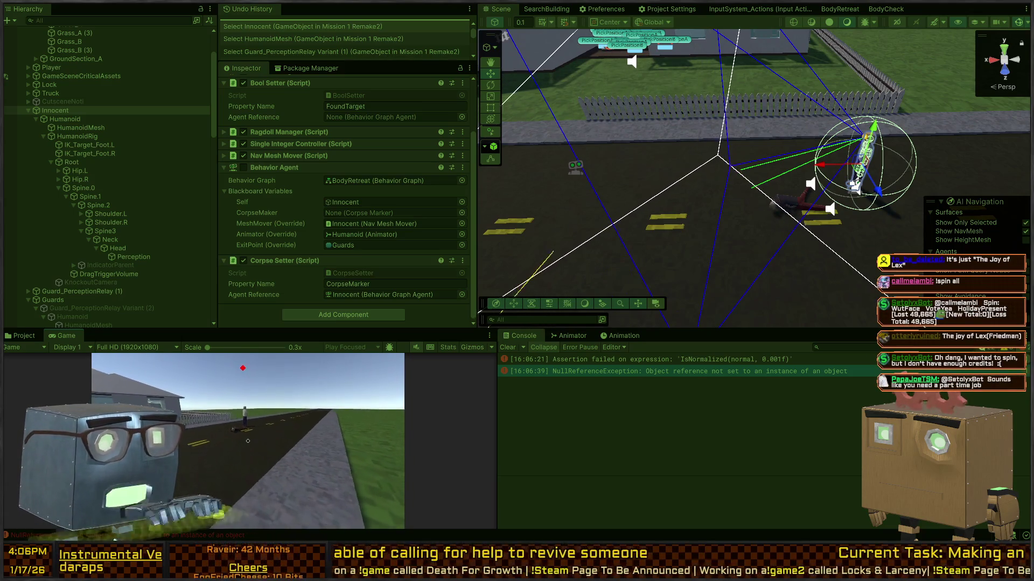
Trace the NullReferenceException to Innocent's Perception object and check the Corpse Setter's Agent Reference.
{"action": "left_click", "coordinate": [608, 372]}
{"action": "left_click", "coordinate": [144, 257]}
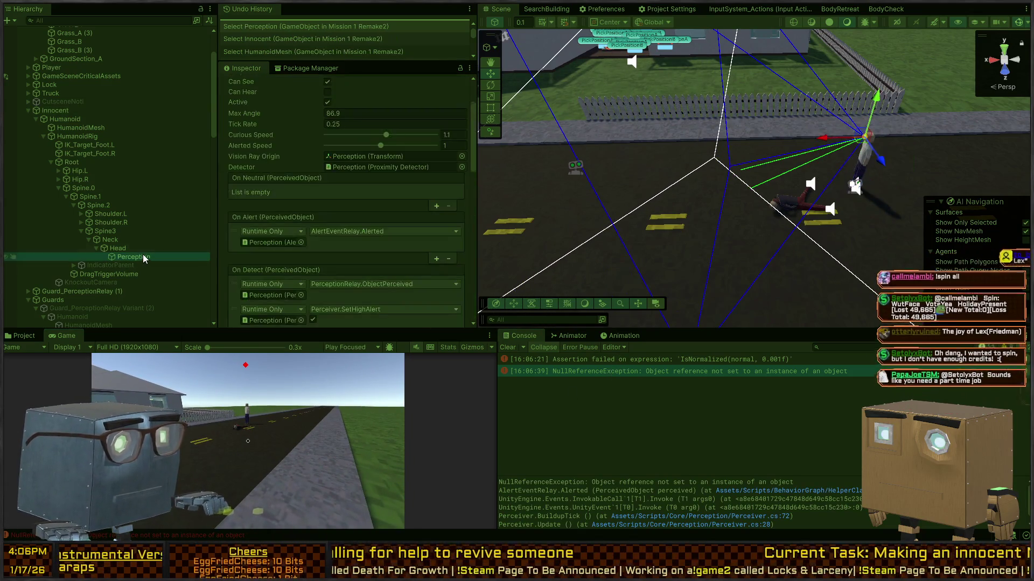
{"action": "scroll", "coordinate": [299, 196], "scroll_direction": "down", "scroll_amount": 5}
{"action": "scroll", "coordinate": [299, 192], "scroll_direction": "down", "scroll_amount": 8}
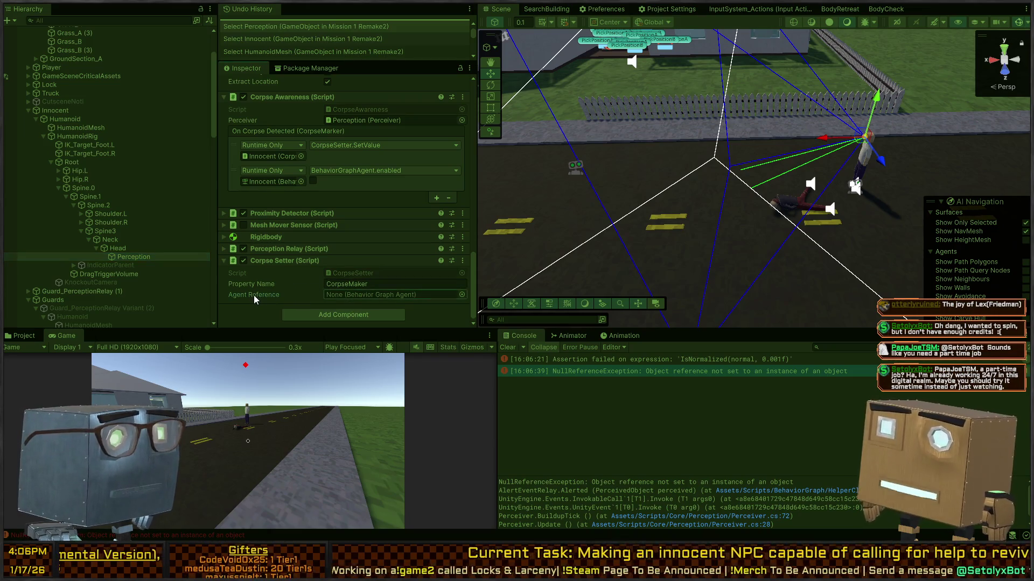
{"action": "left_click", "coordinate": [347, 295]}
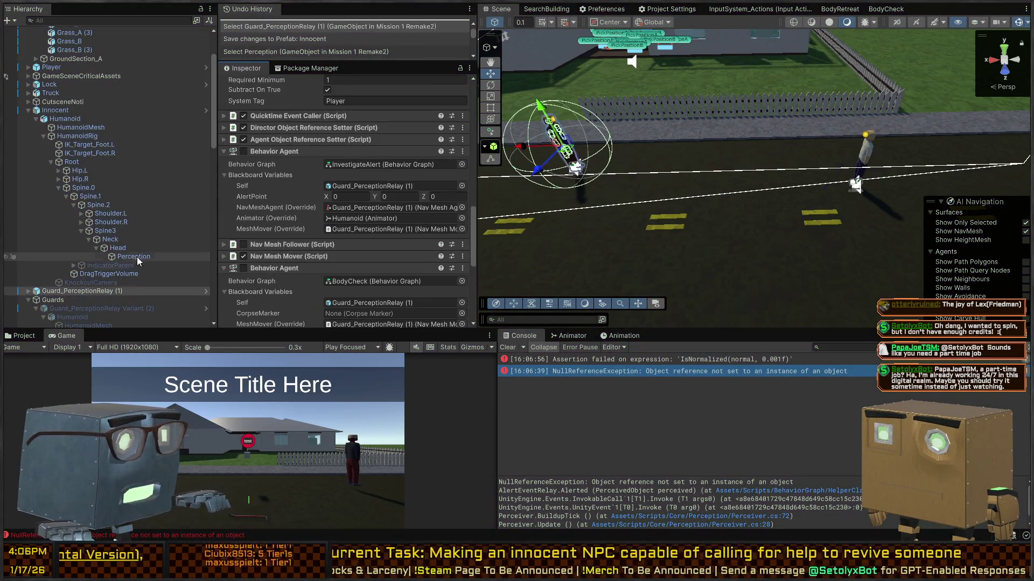
{"action": "left_click", "coordinate": [136, 257]}
Open the Innocent prefab and browse the root and Perception object components.
{"action": "left_click", "coordinate": [206, 111]}
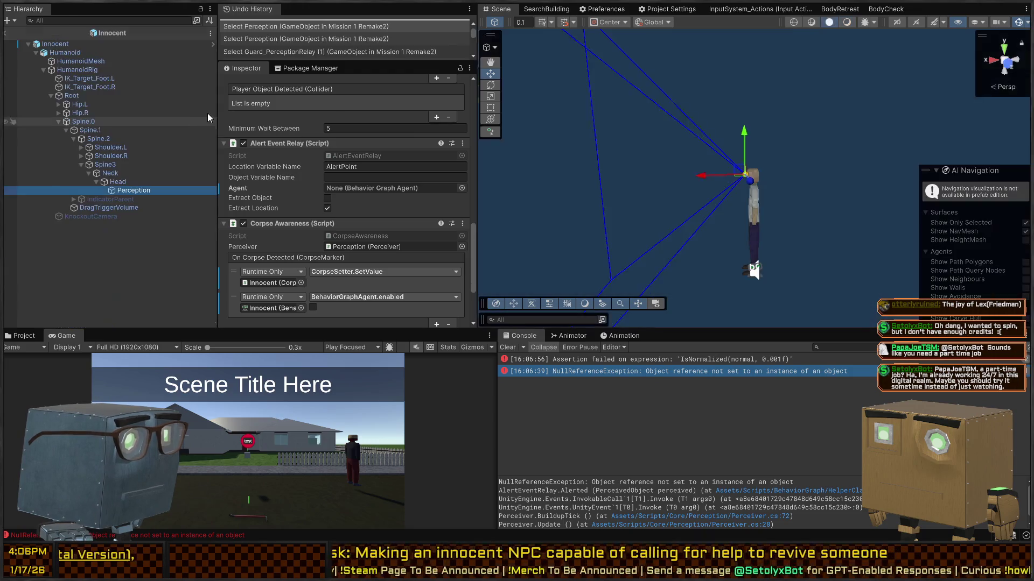
{"action": "scroll", "coordinate": [379, 231], "scroll_direction": "down", "scroll_amount": 5}
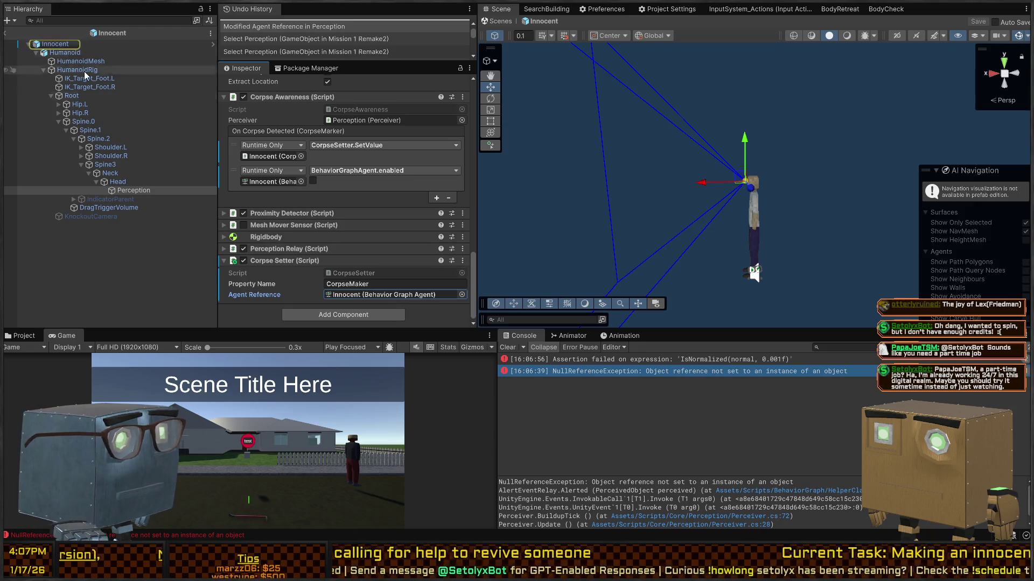
{"action": "left_click", "coordinate": [60, 45]}
{"action": "scroll", "coordinate": [305, 151], "scroll_direction": "down", "scroll_amount": 3}
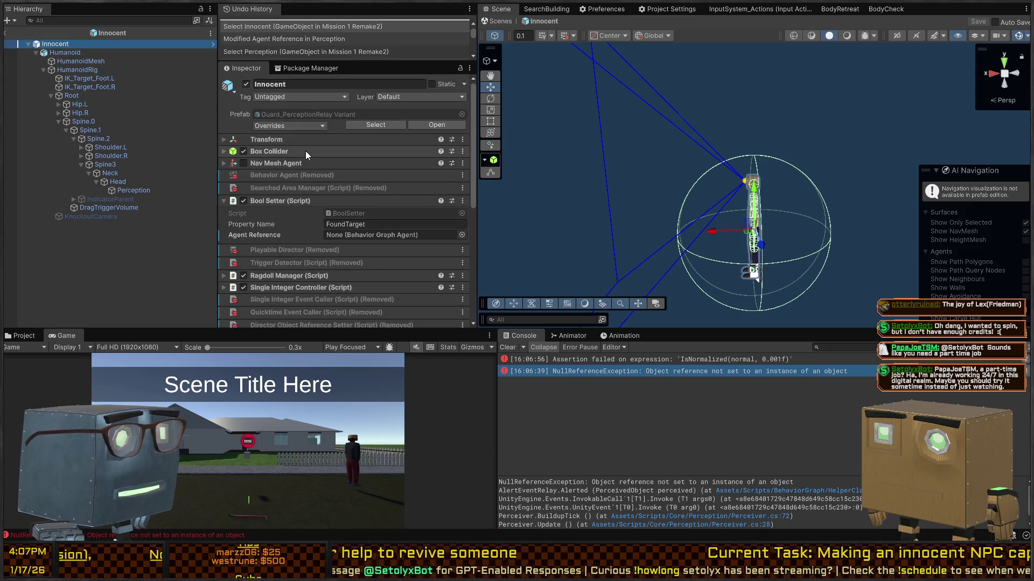
{"action": "scroll", "coordinate": [305, 151], "scroll_direction": "down", "scroll_amount": 10}
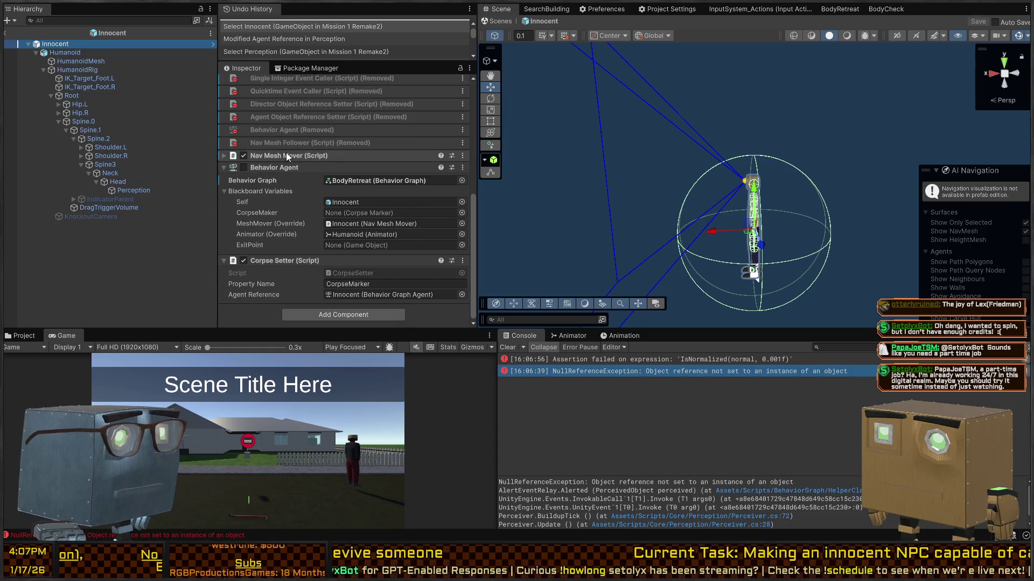
{"action": "left_click", "coordinate": [144, 191]}
{"action": "scroll", "coordinate": [292, 178], "scroll_direction": "down", "scroll_amount": 10}
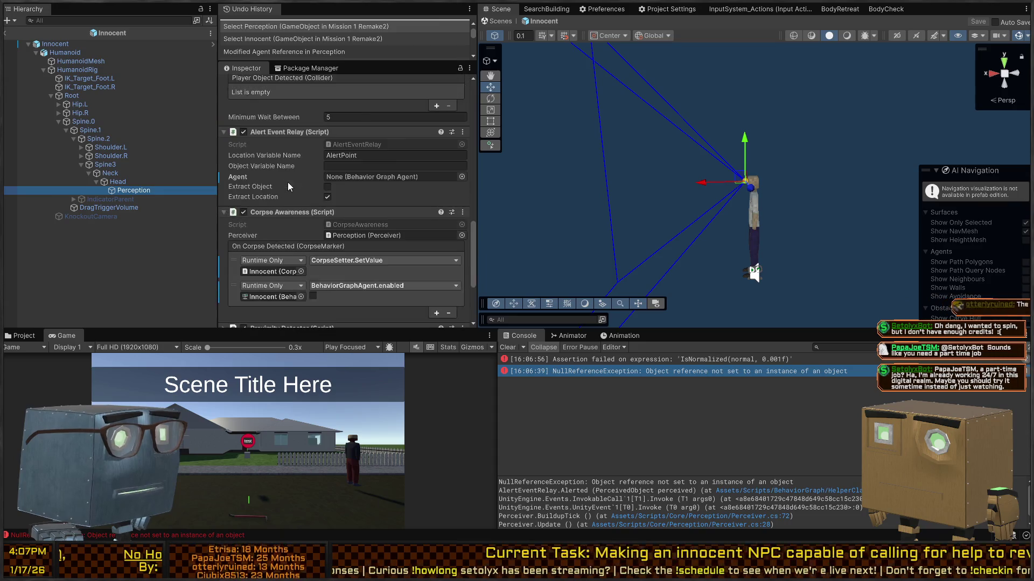
{"action": "scroll", "coordinate": [289, 221], "scroll_direction": "up", "scroll_amount": 8}
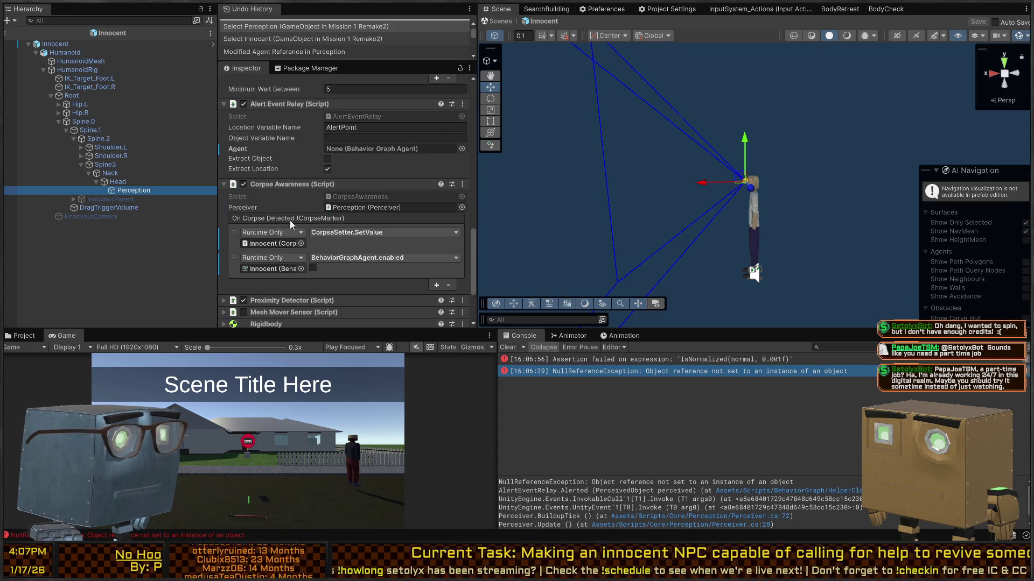
{"action": "scroll", "coordinate": [300, 194], "scroll_direction": "up", "scroll_amount": 4}
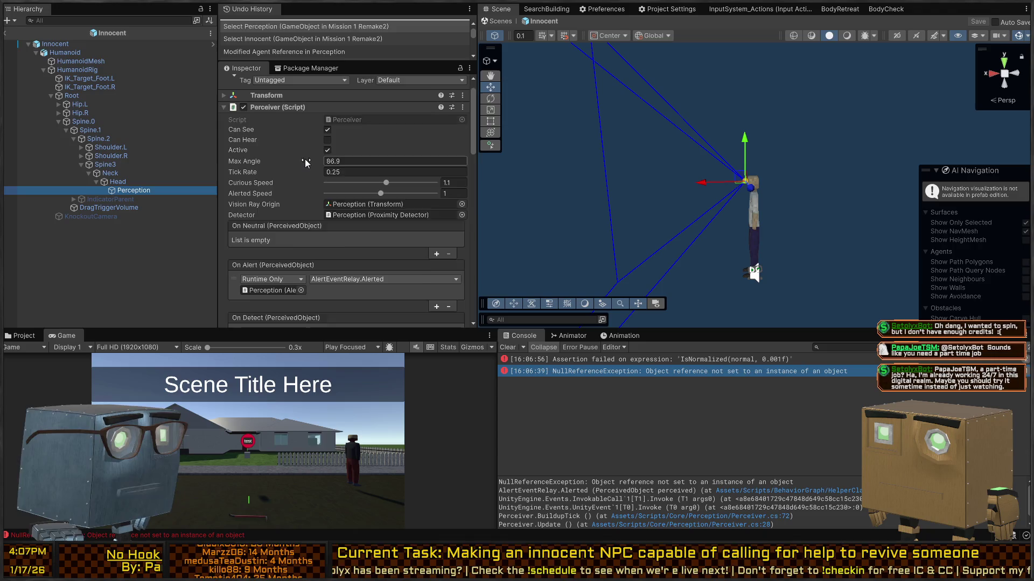
{"action": "scroll", "coordinate": [305, 163], "scroll_direction": "up", "scroll_amount": 1}
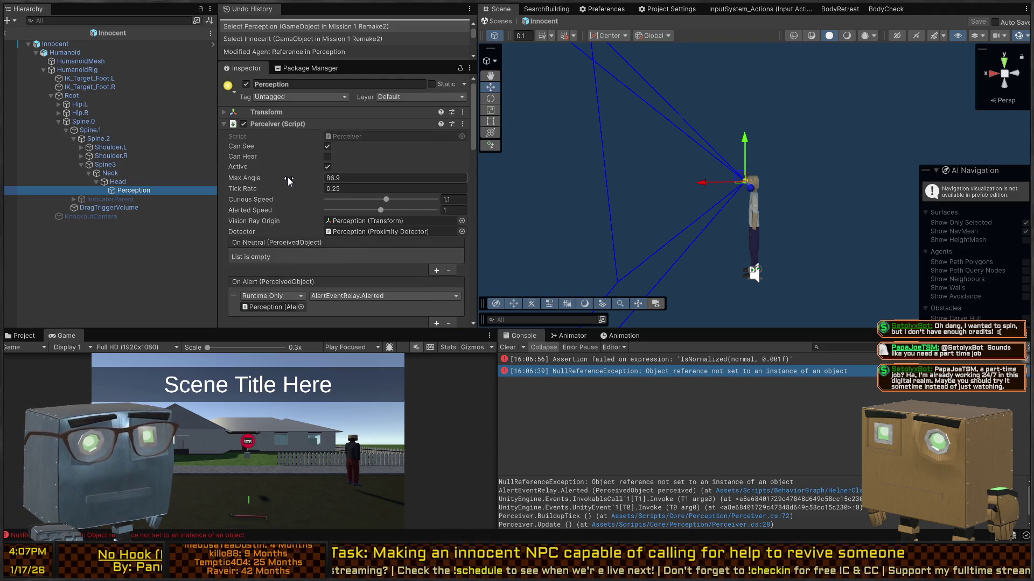
{"action": "scroll", "coordinate": [288, 180], "scroll_direction": "down", "scroll_amount": 10}
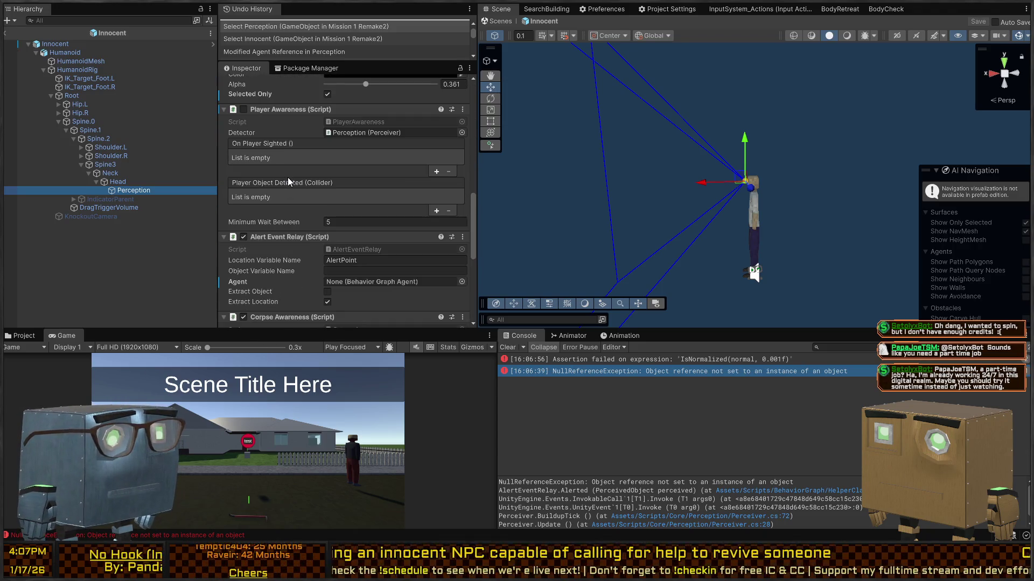
{"action": "scroll", "coordinate": [288, 179], "scroll_direction": "down", "scroll_amount": 13}
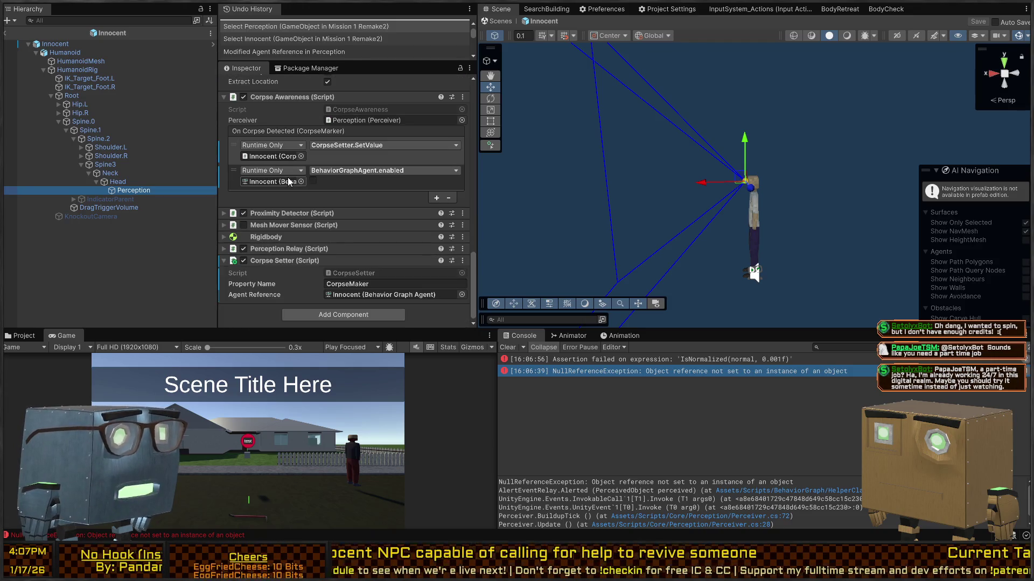
Review Proximity Detector and Perception Relay, then set Corpse Setter's Property Name to CorpseMarker.
{"action": "left_click", "coordinate": [282, 214]}
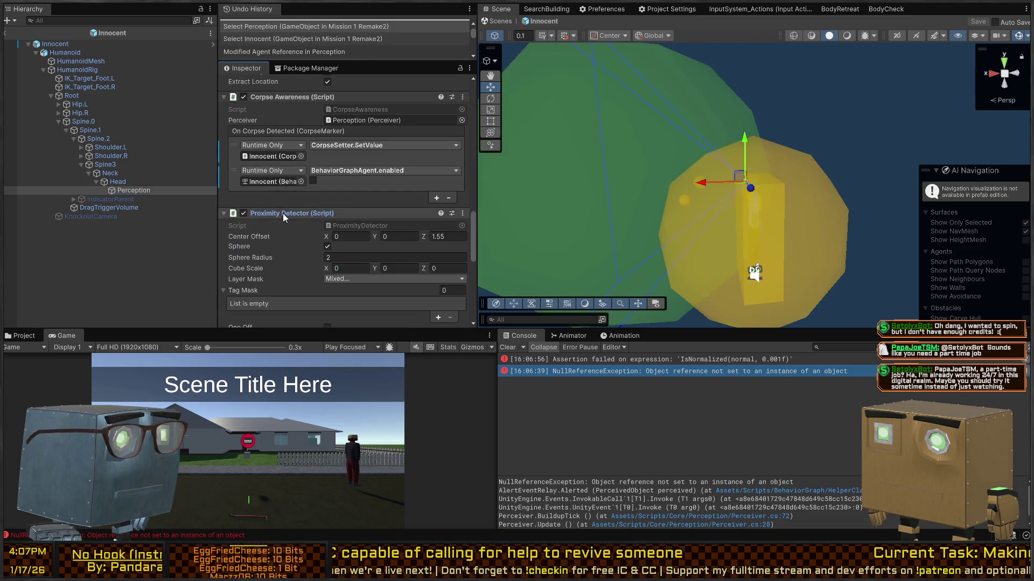
{"action": "left_click", "coordinate": [282, 213]}
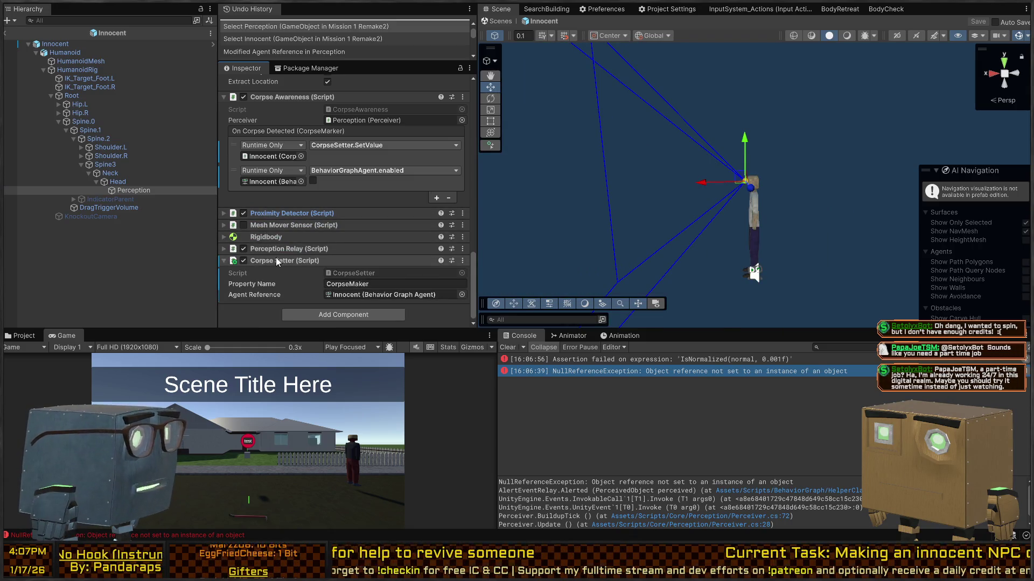
{"action": "scroll", "coordinate": [277, 262], "scroll_direction": "up", "scroll_amount": 3}
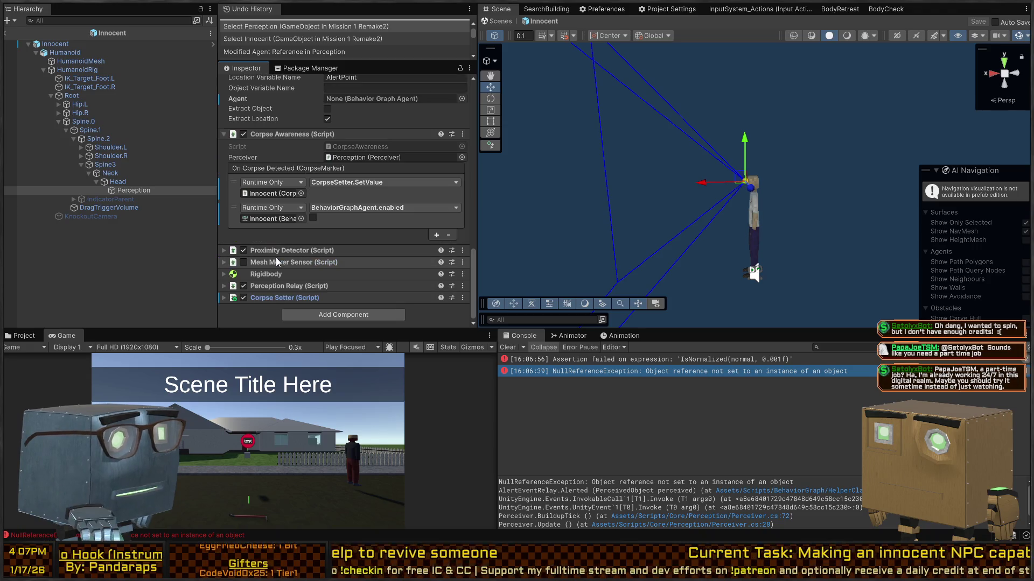
{"action": "left_click", "coordinate": [270, 286]}
{"action": "scroll", "coordinate": [288, 253], "scroll_direction": "down", "scroll_amount": 5}
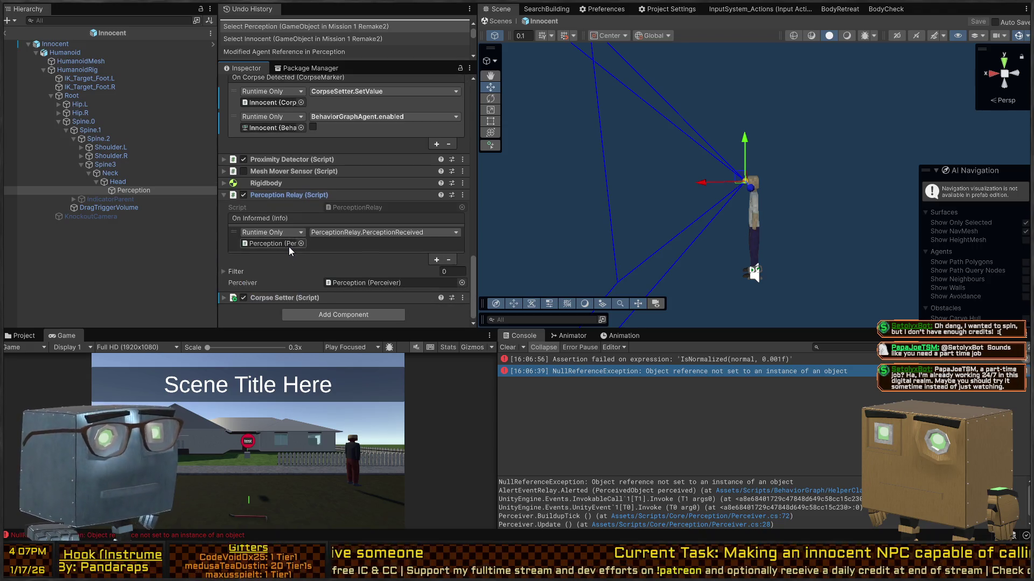
{"action": "left_click", "coordinate": [286, 195]}
{"action": "left_click", "coordinate": [267, 300]}
{"action": "scroll", "coordinate": [291, 242], "scroll_direction": "down", "scroll_amount": 3}
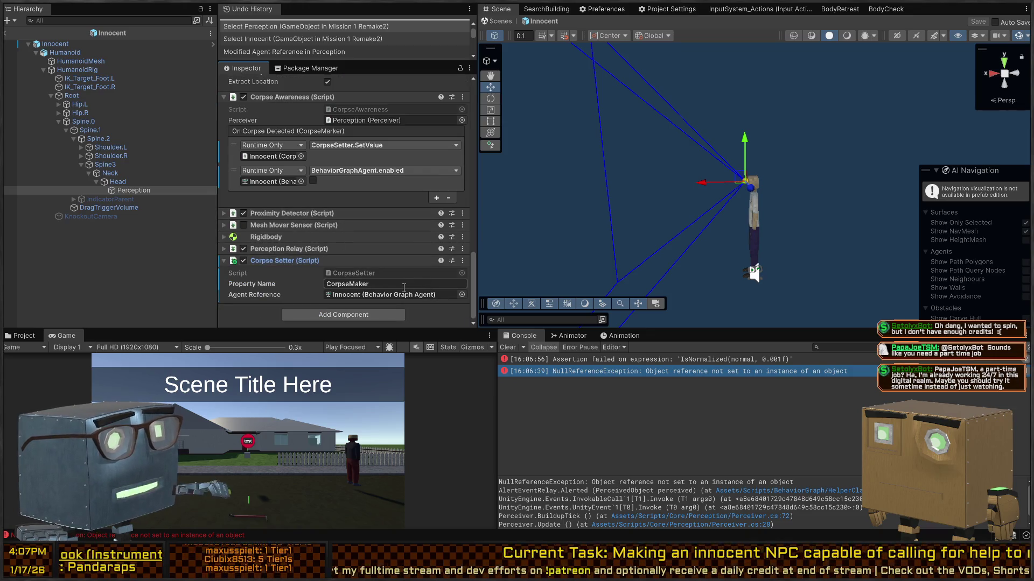
{"action": "type", "text": "r"}
Review Innocent's root and Perception components, confirming the BodyRetreat behavior graph.
{"action": "left_click", "coordinate": [162, 44]}
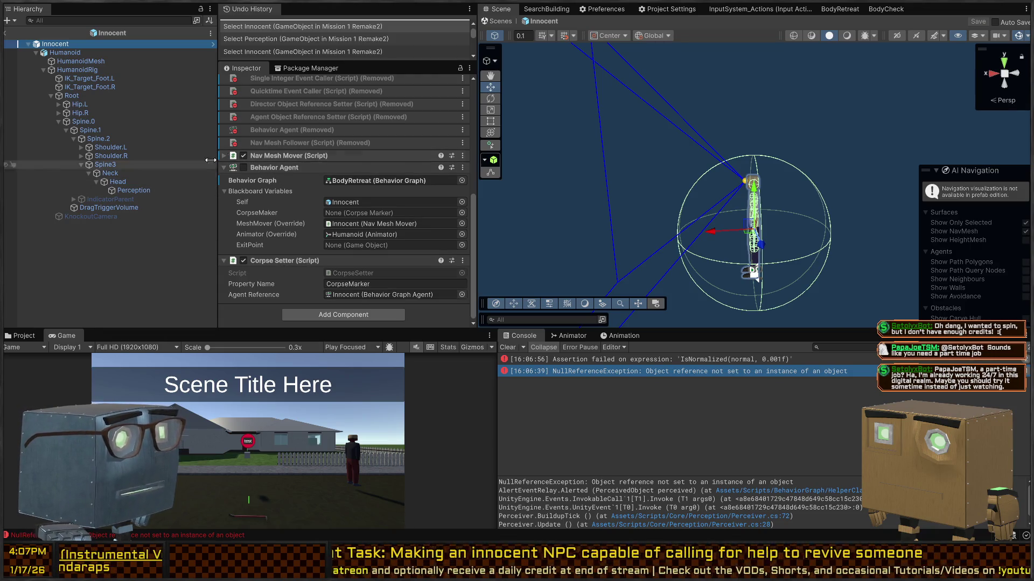
{"action": "left_click", "coordinate": [137, 185]}
{"action": "left_click", "coordinate": [134, 195]}
{"action": "left_click", "coordinate": [134, 191]}
{"action": "scroll", "coordinate": [316, 230], "scroll_direction": "down", "scroll_amount": 10}
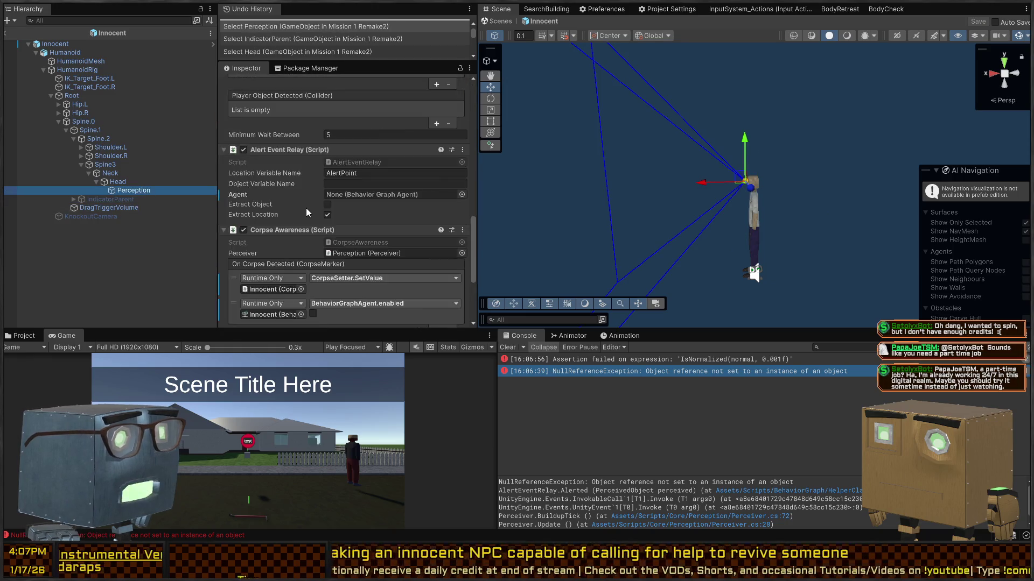
{"action": "left_click", "coordinate": [277, 263]}
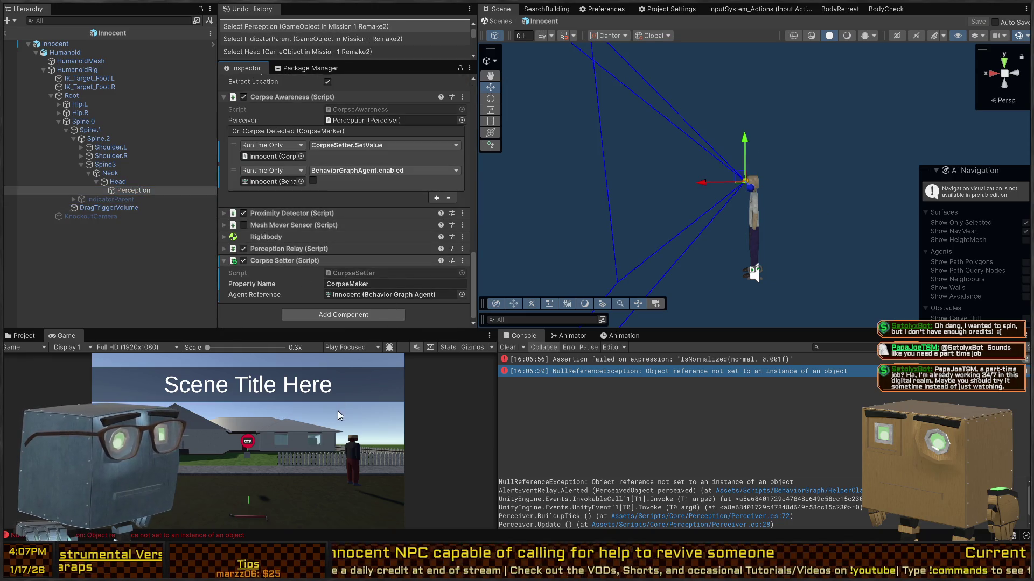
{"action": "left_click", "coordinate": [55, 44]}
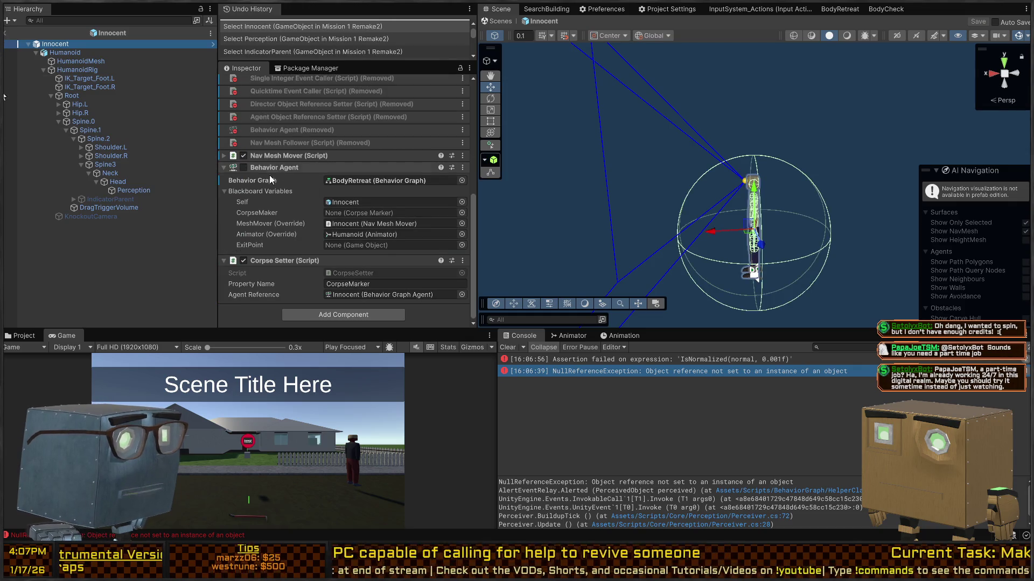
{"action": "left_click_drag", "start_coordinate": [293, 168], "coordinate": [629, 115]}
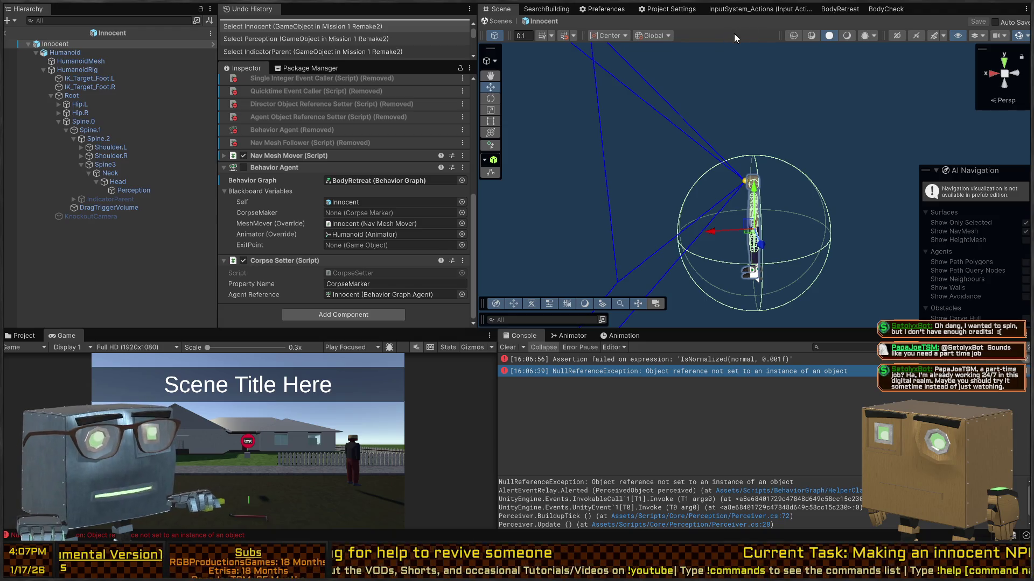
Save the Innocent prefab and play-test walking up to the NPC and knocking it out.
{"action": "left_click", "coordinate": [493, 21]}
{"action": "key", "text": "ctrl+p"}
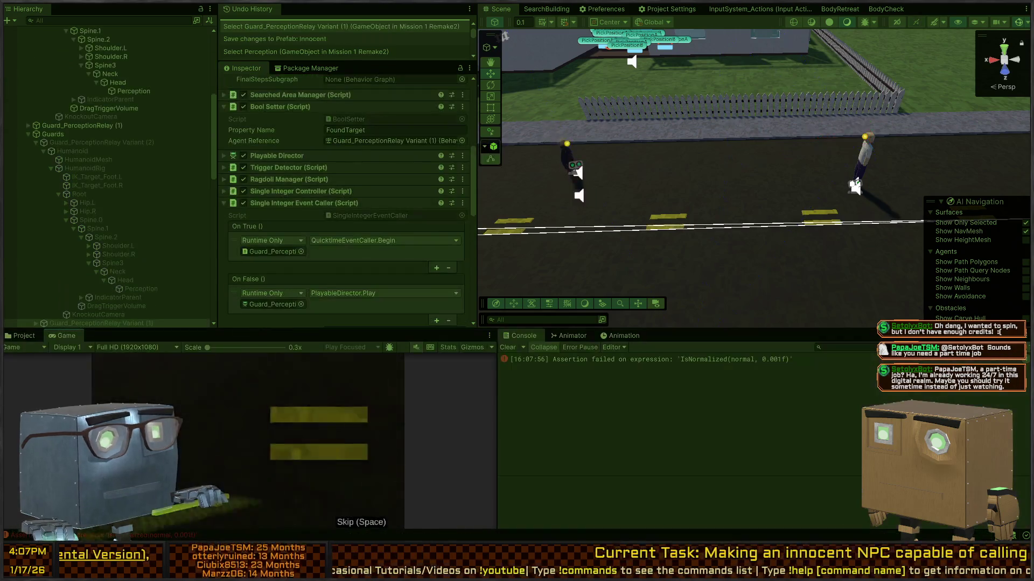
{"action": "key", "text": "w"}
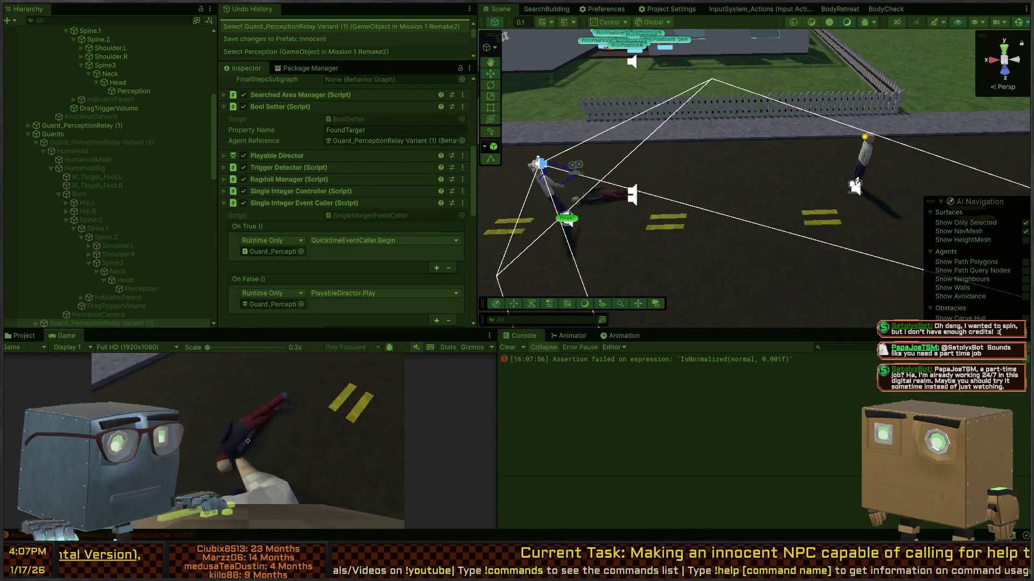
{"action": "key", "text": "w"}
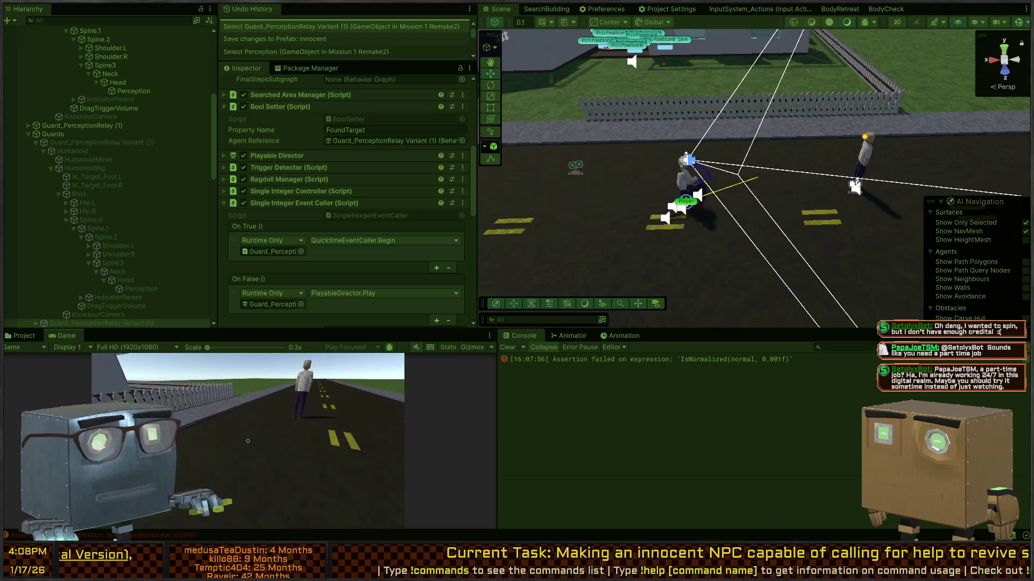
{"action": "key", "text": "k"}
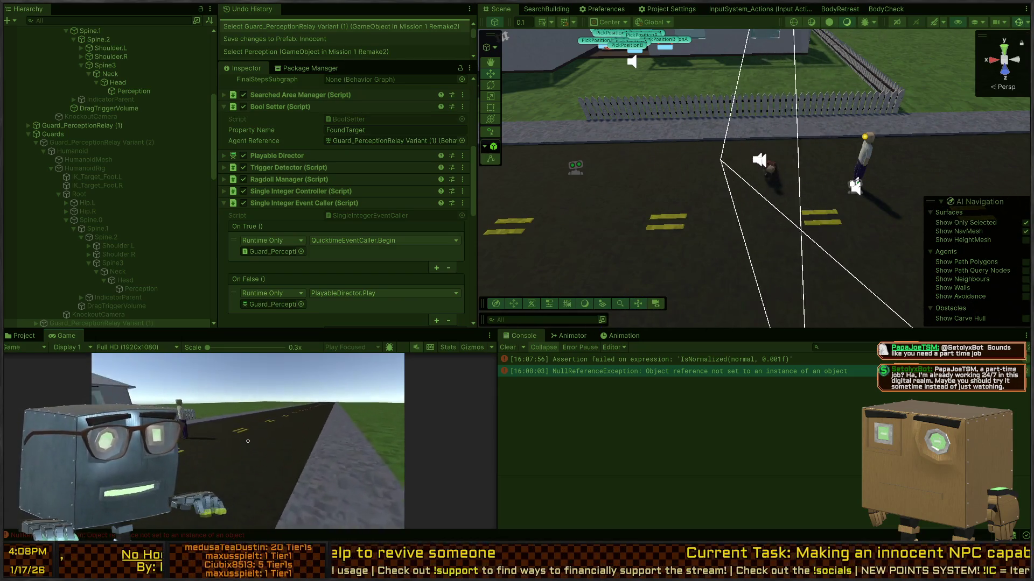
{"action": "key", "text": "Escape"}
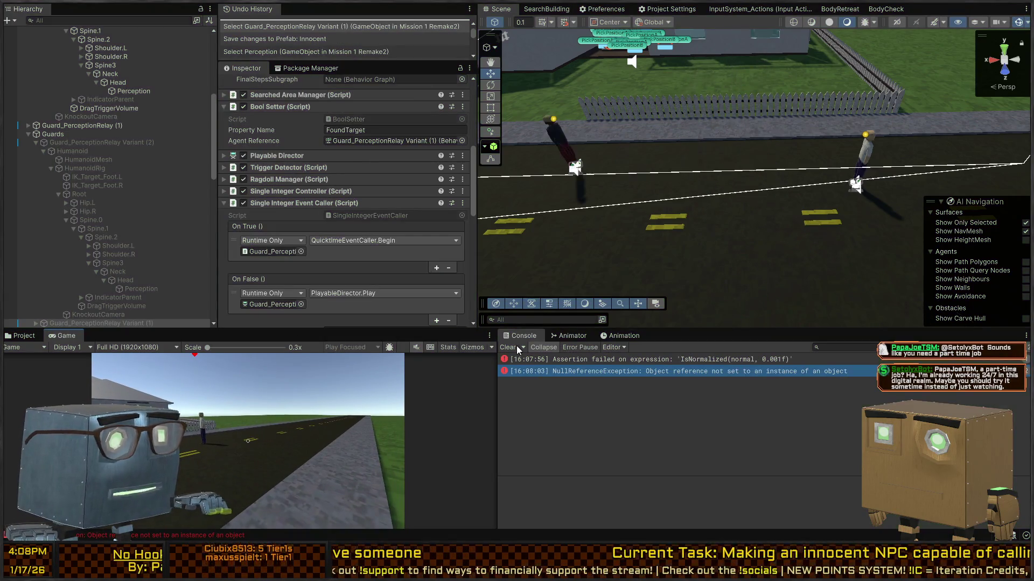
Restart the play test, skip the intro cutscene, and drag the unconscious body.
{"action": "key", "text": "ctrl+p"}
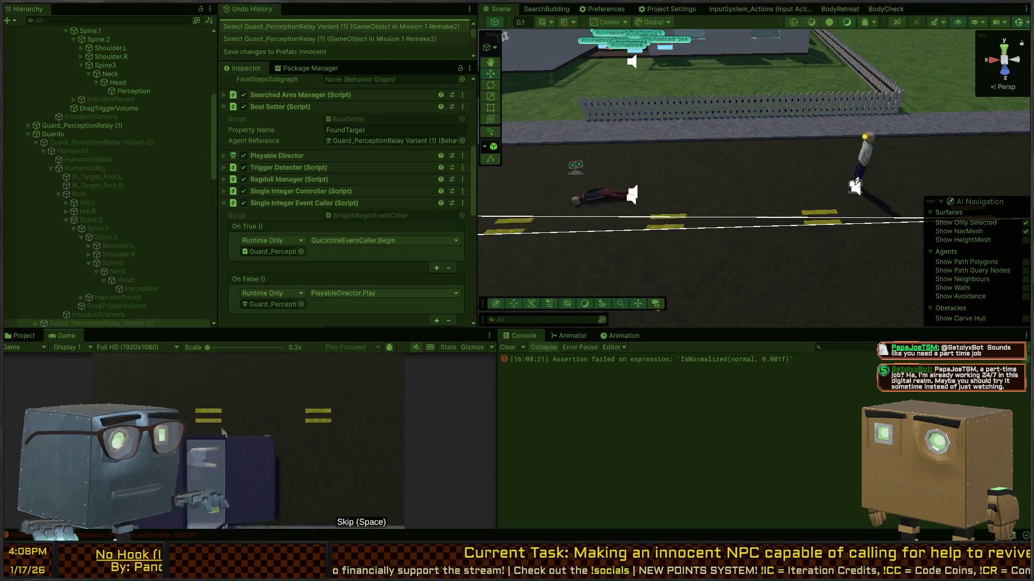
{"action": "key", "text": "space"}
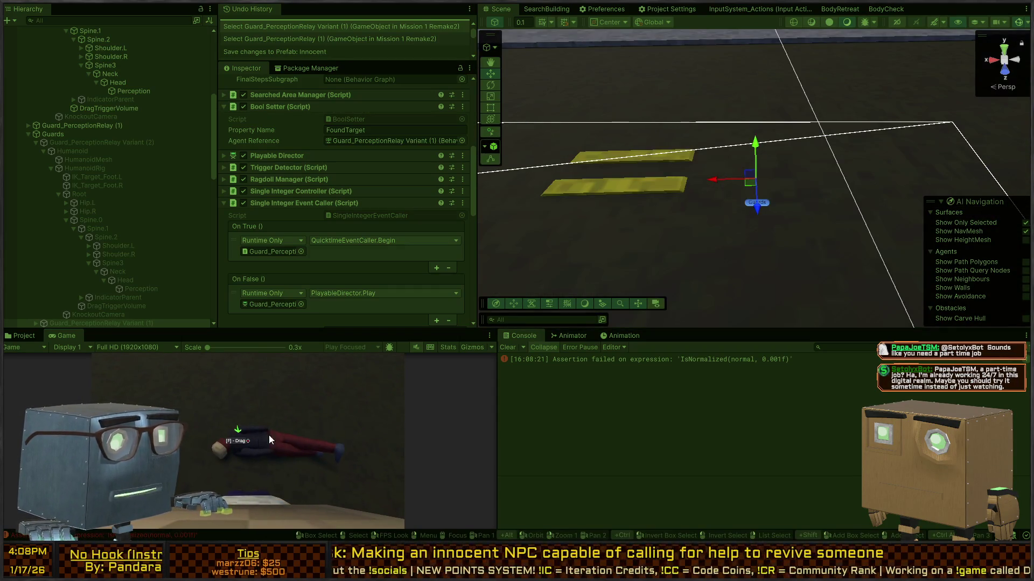
{"action": "key", "text": "f"}
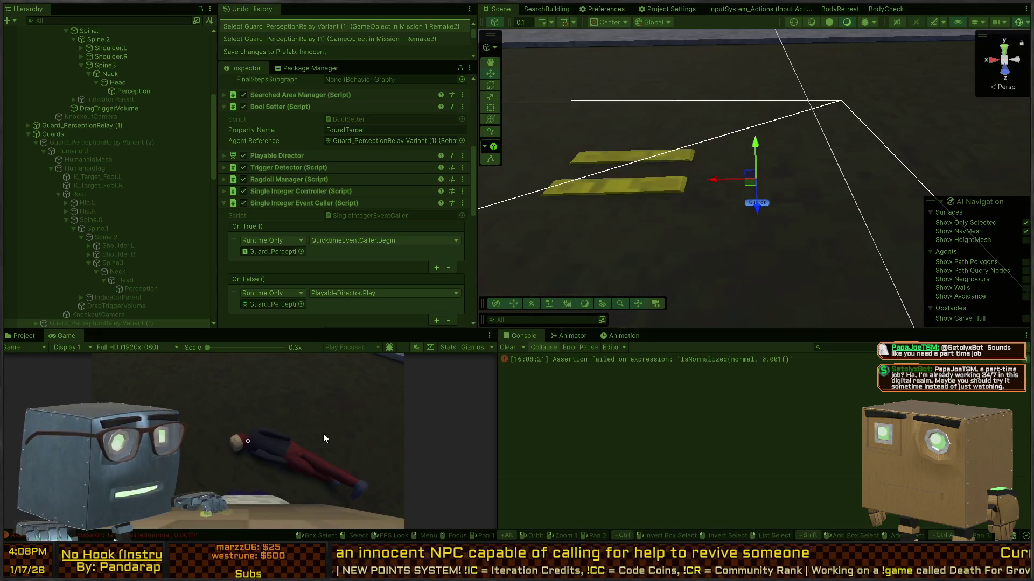
Inspect the null reference error and open Perceiver.cs at failing line 72.
{"action": "left_click", "coordinate": [826, 368]}
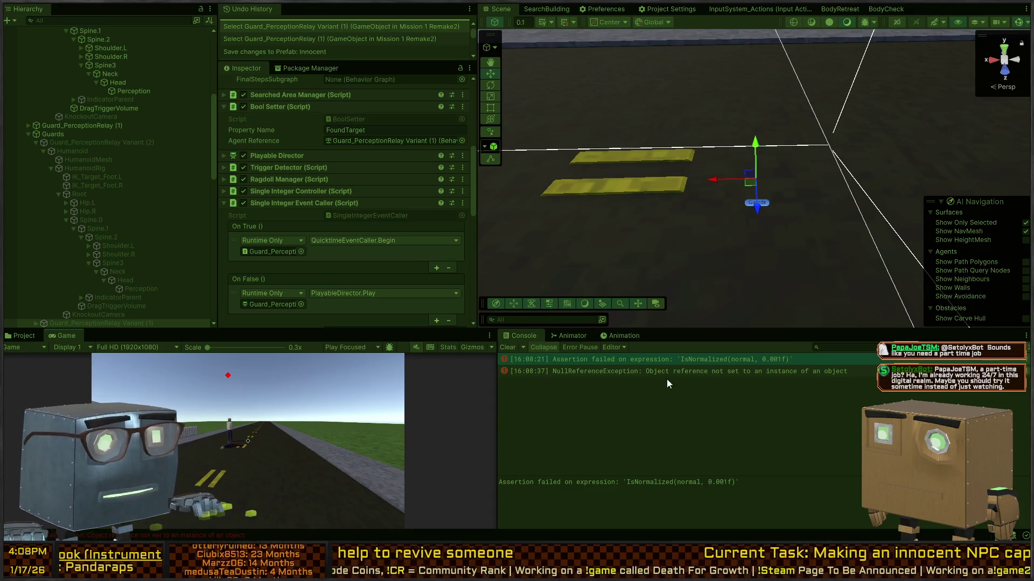
{"action": "left_click", "coordinate": [643, 371]}
{"action": "left_click", "coordinate": [141, 90]}
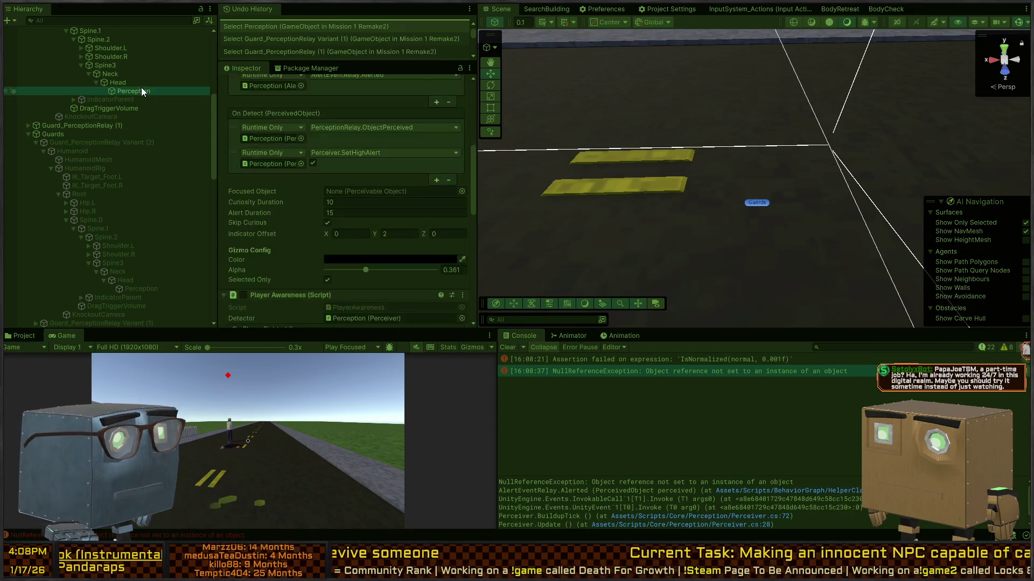
{"action": "scroll", "coordinate": [321, 197], "scroll_direction": "down", "scroll_amount": 5}
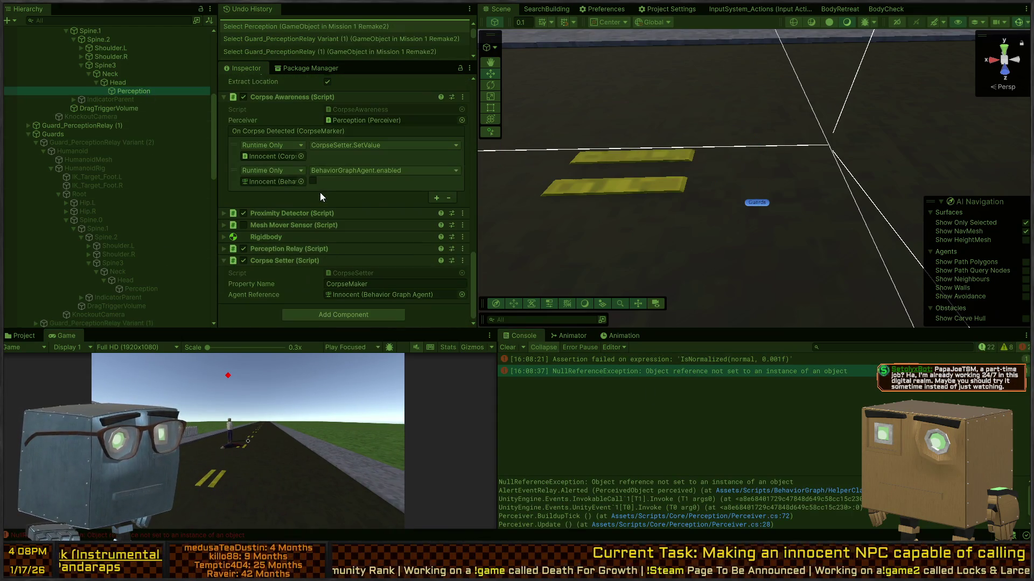
{"action": "left_click", "coordinate": [612, 376]}
{"action": "left_click", "coordinate": [700, 516]}
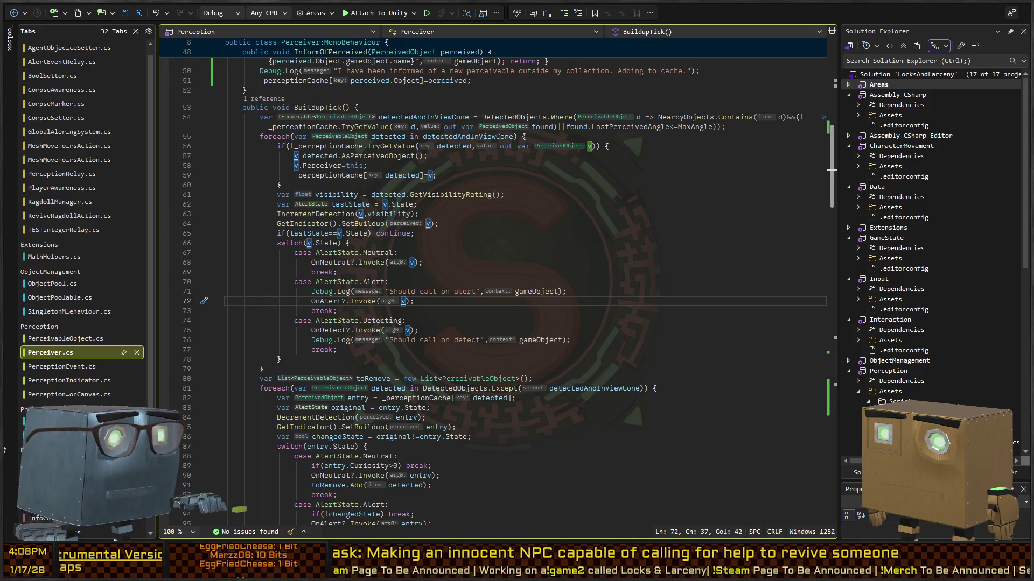
Leave Perceiver.cs in Visual Studio and go back to the Unity editor.
{"action": "key", "text": "alt+Tab"}
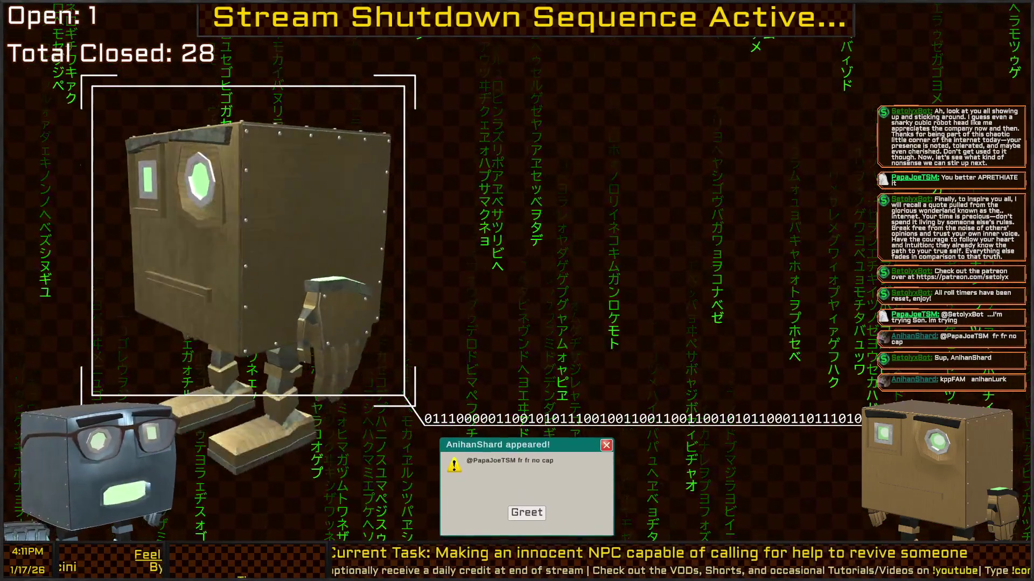
{"action": "left_click", "coordinate": [546, 492]}
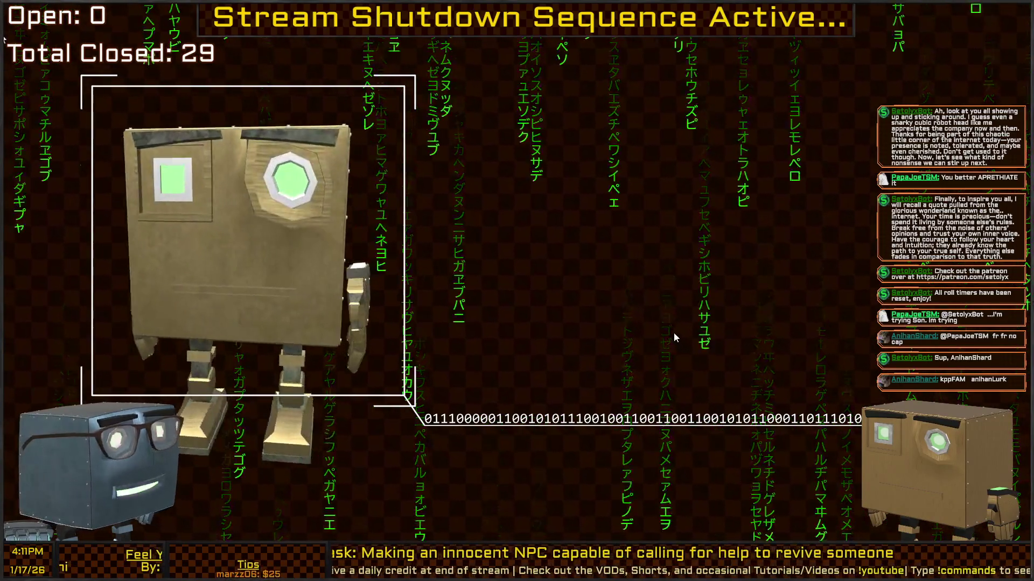